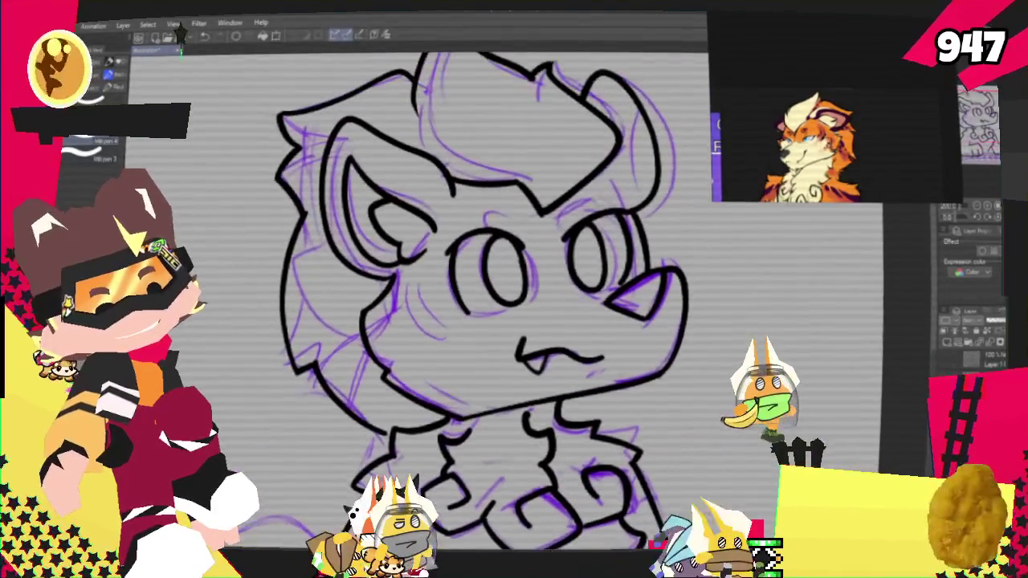
# Step: Ink the black stroke along the left side of the sleepy chibi's tail
pyautogui.scroll(-3, 498, 297)
pyautogui.scroll(-3, 498, 297)
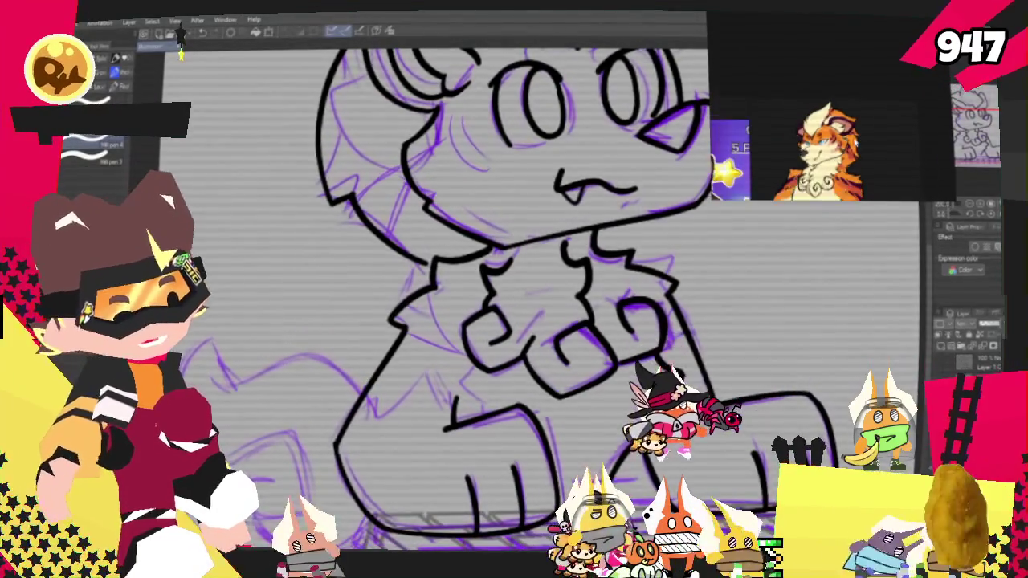
pyautogui.scroll(-2, 506, 198)
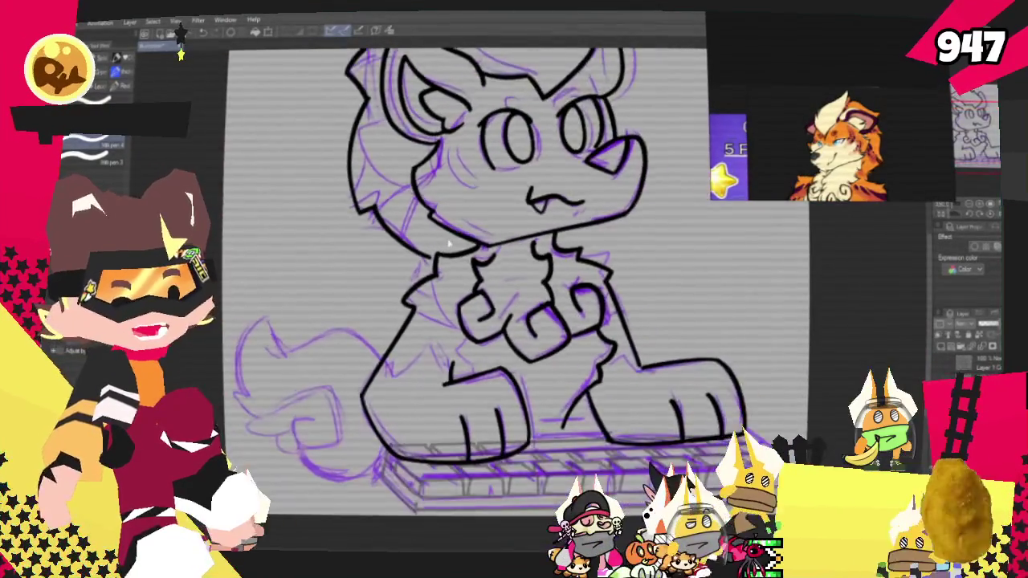
pyautogui.scroll(2, 542, 161)
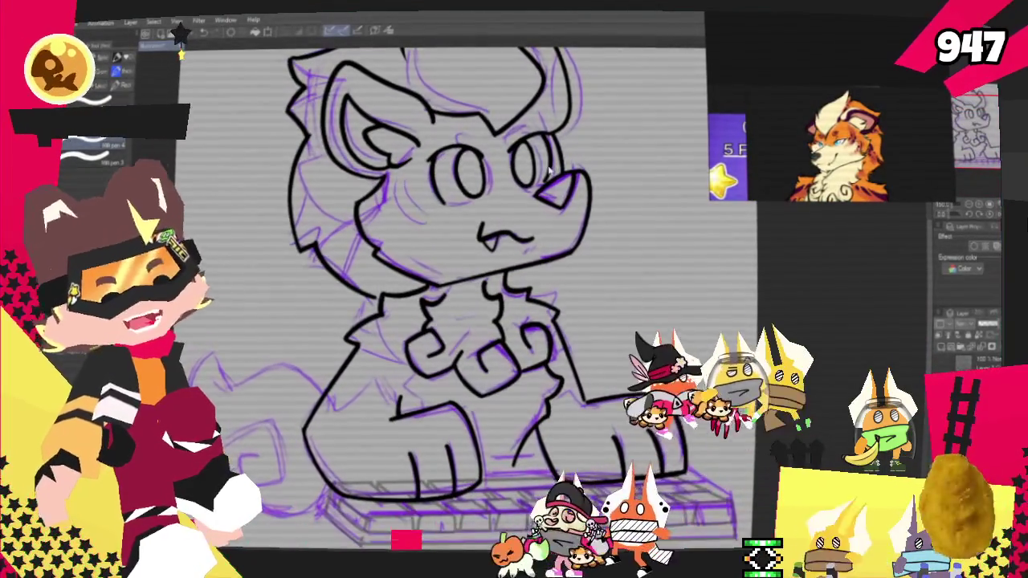
pyautogui.scroll(-1, 550, 171)
pyautogui.scroll(-1, 511, 352)
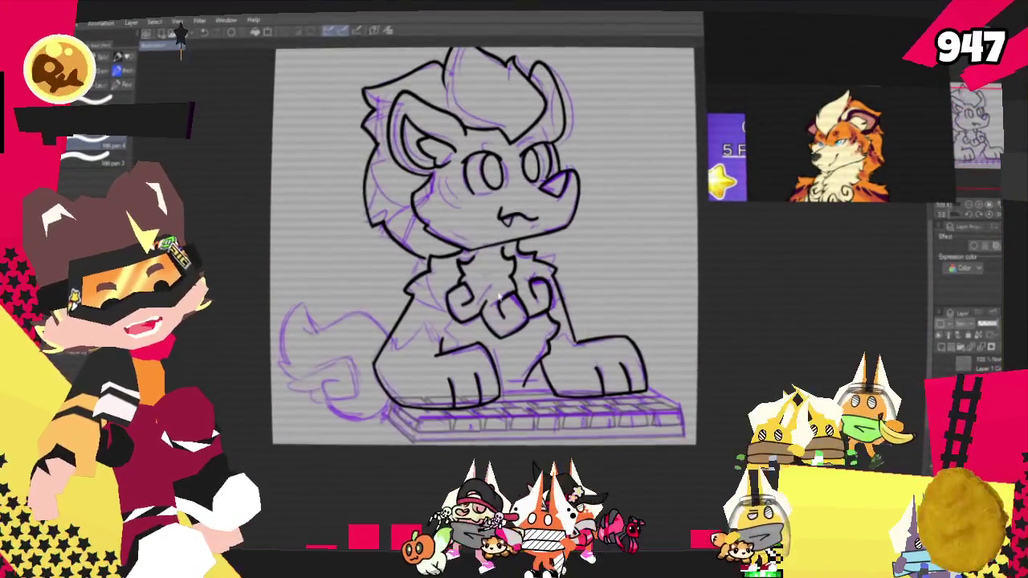
pyautogui.scroll(1, 511, 352)
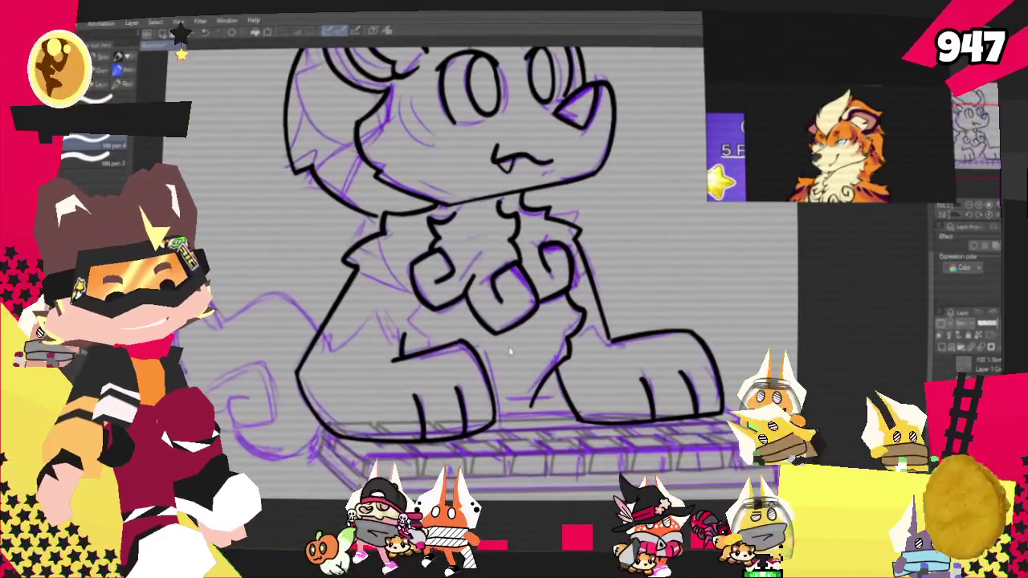
pyautogui.scroll(1, 512, 353)
pyautogui.scroll(-1, 350, 375)
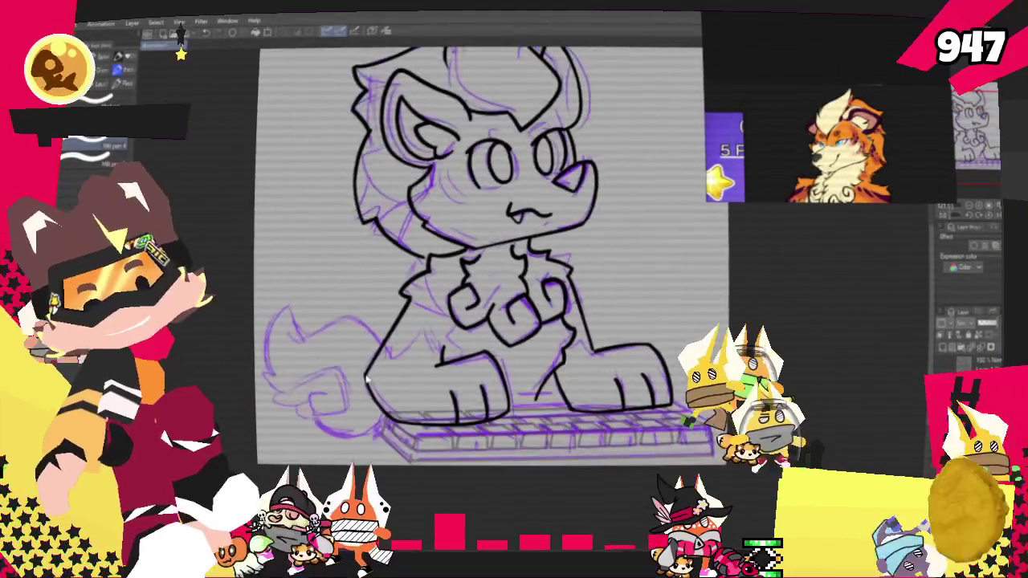
pyautogui.scroll(-1, 350, 376)
pyautogui.scroll(-1, 353, 382)
pyautogui.scroll(2, 361, 389)
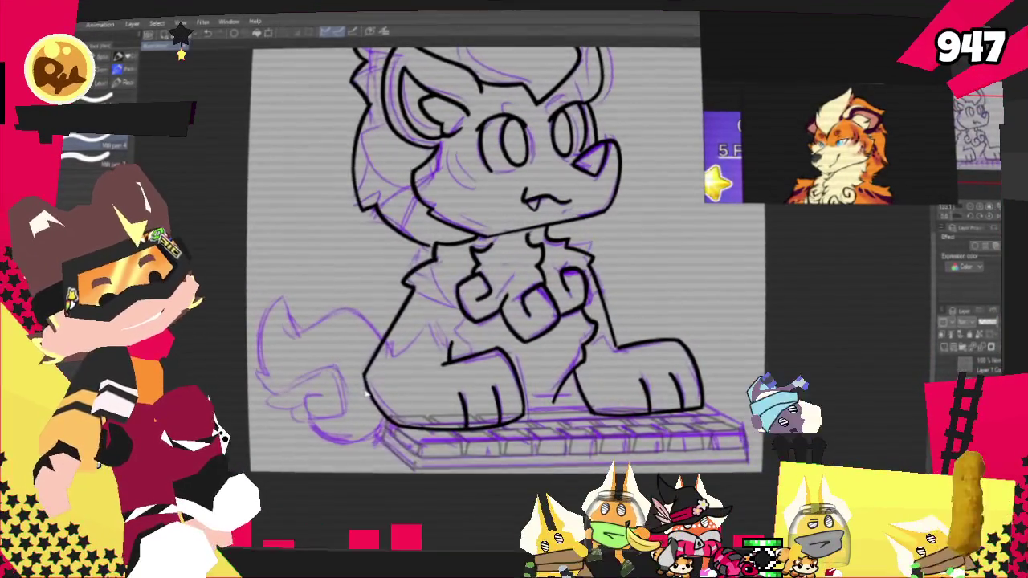
pyautogui.scroll(1, 365, 391)
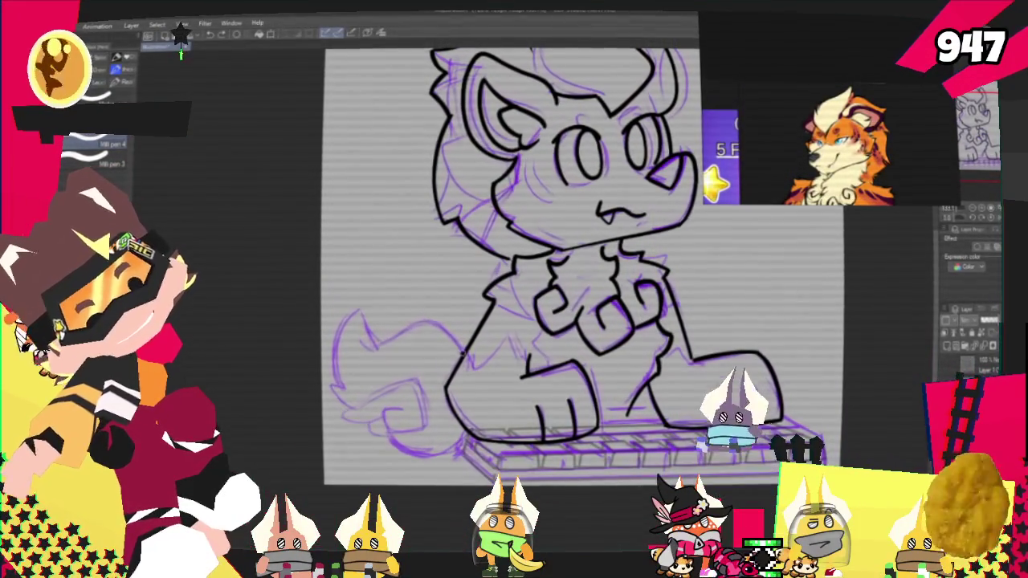
pyautogui.moveTo(365, 344)
pyautogui.mouseDown()
pyautogui.moveTo(347, 389)
pyautogui.moveTo(361, 414)
pyautogui.mouseUp()
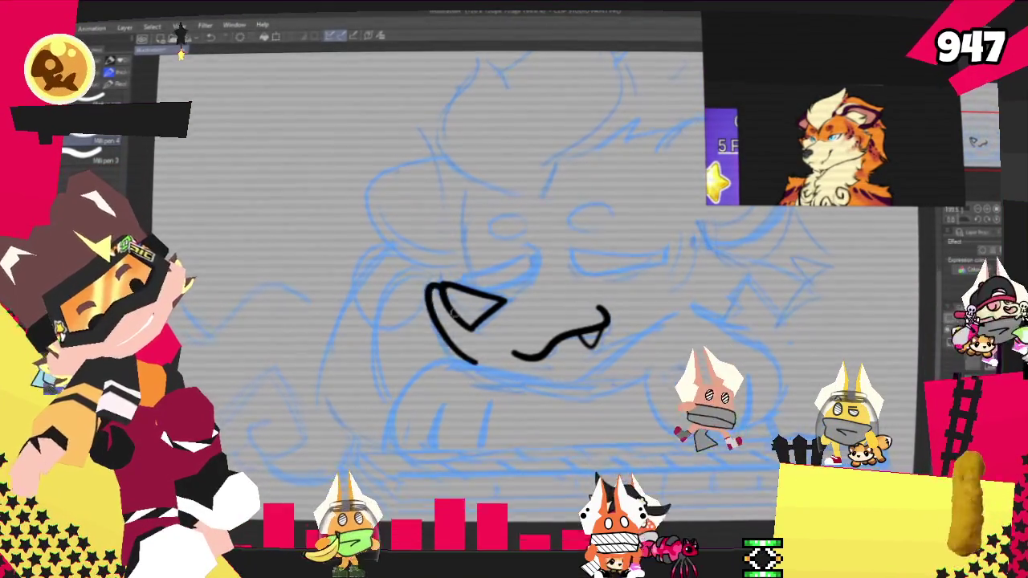
# Step: Draw the muzzle curve from the nose tip and ink the left closed eye as a solid black lid
pyautogui.moveTo(440, 286); pyautogui.dragTo(470, 374)
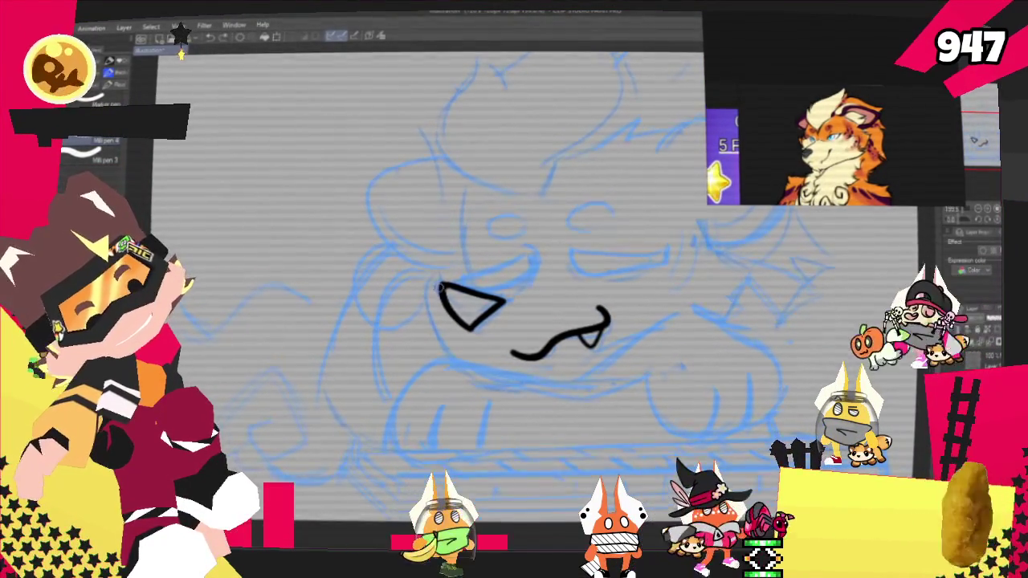
pyautogui.moveTo(440, 286); pyautogui.dragTo(458, 366)
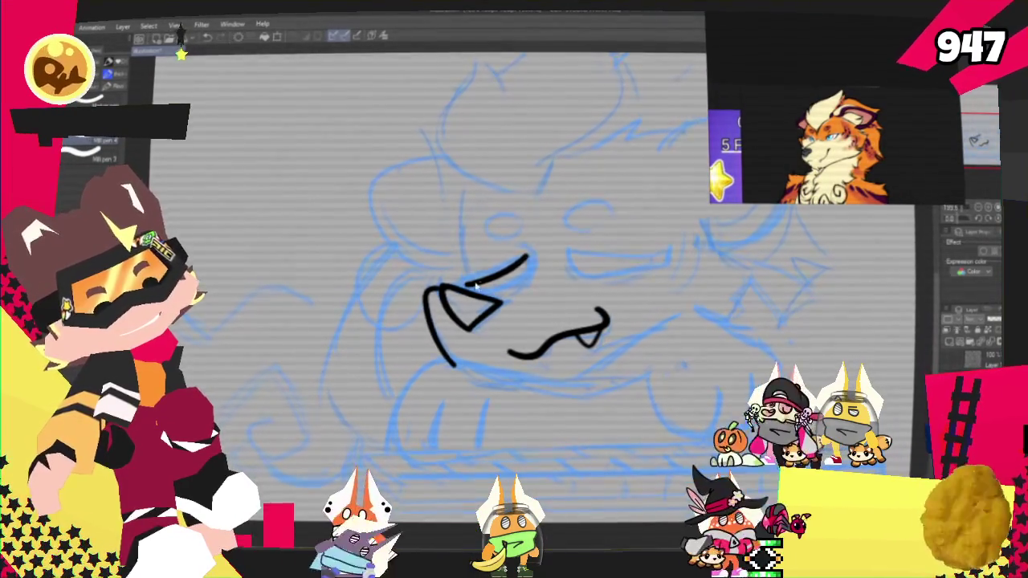
pyautogui.moveTo(468, 282); pyautogui.dragTo(522, 280)
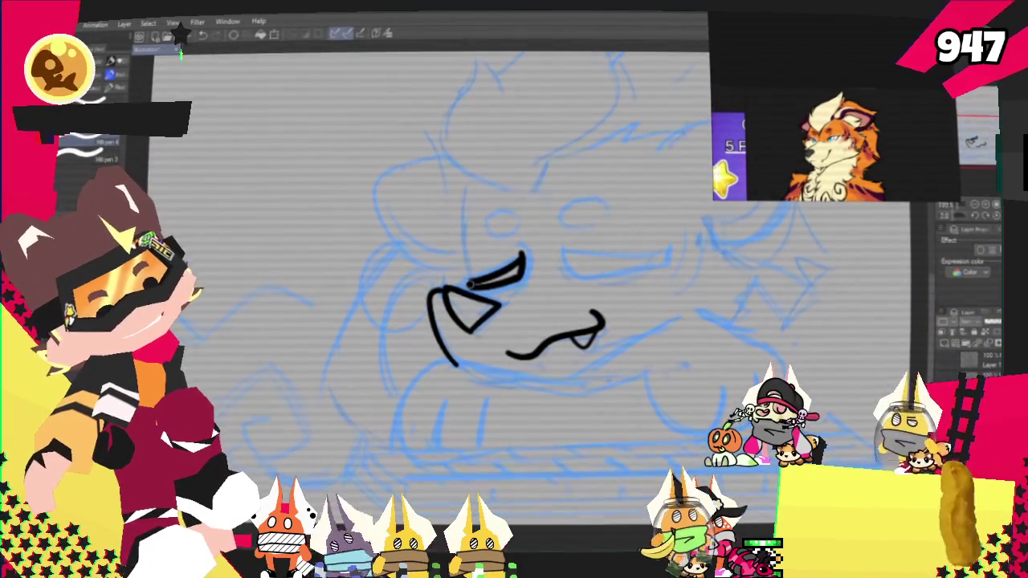
pyautogui.click(509, 274)
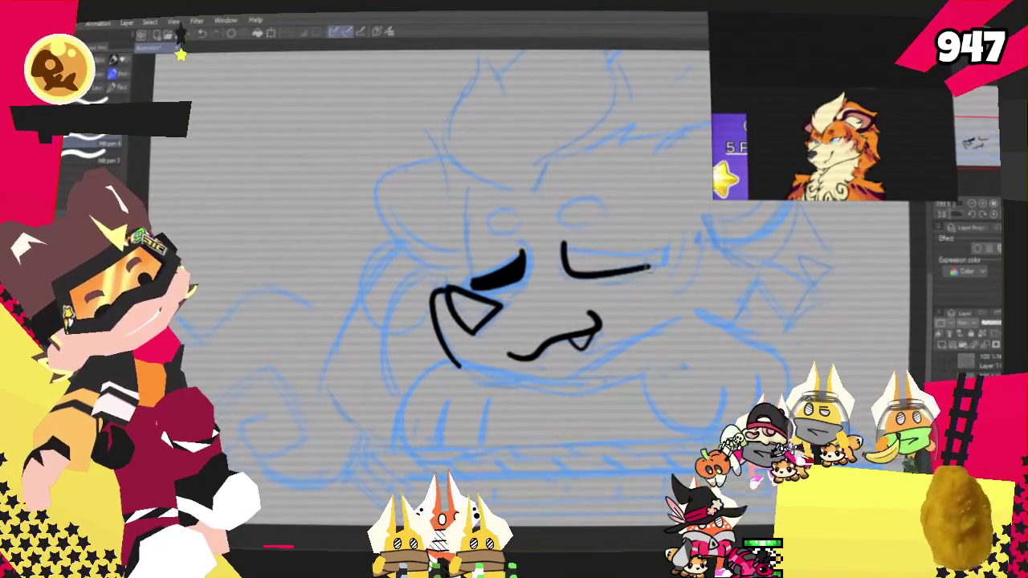
# Step: Shape the right closed eye into a lid and fill it solid black
pyautogui.moveTo(567, 271)
pyautogui.mouseDown()
pyautogui.moveTo(649, 271)
pyautogui.moveTo(660, 261)
pyautogui.mouseUp()
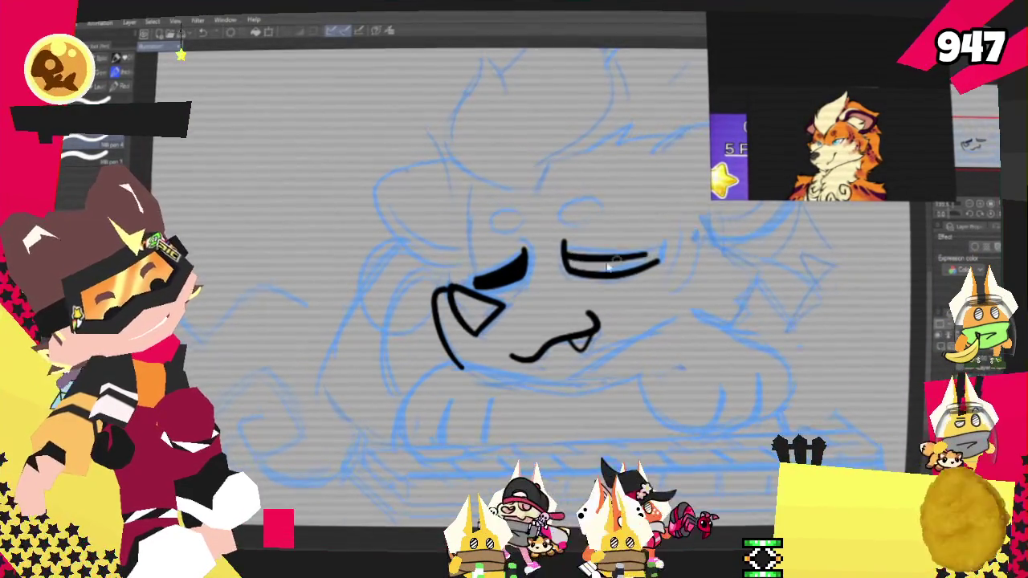
pyautogui.moveTo(564, 247); pyautogui.dragTo(654, 254)
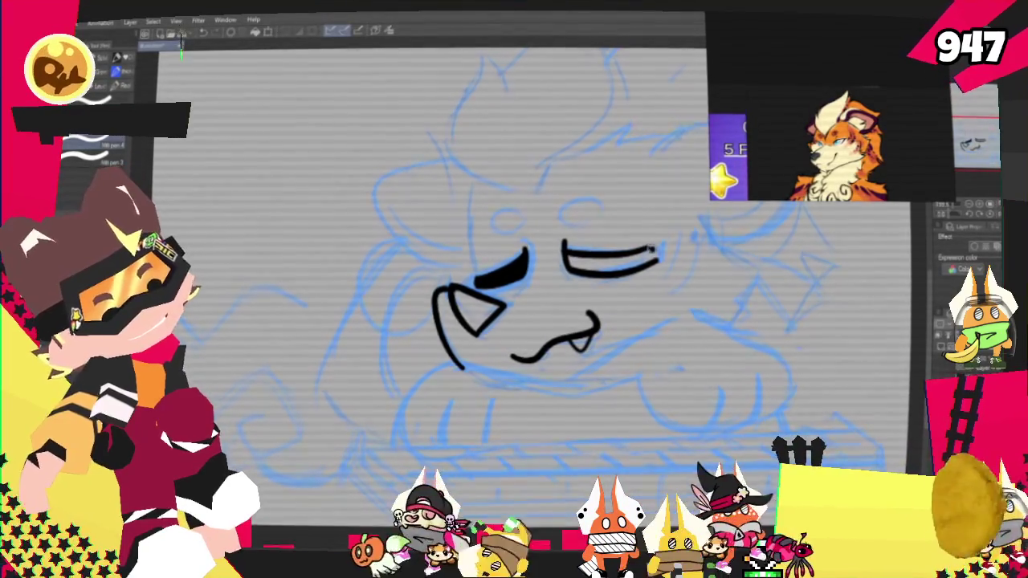
pyautogui.click(620, 270)
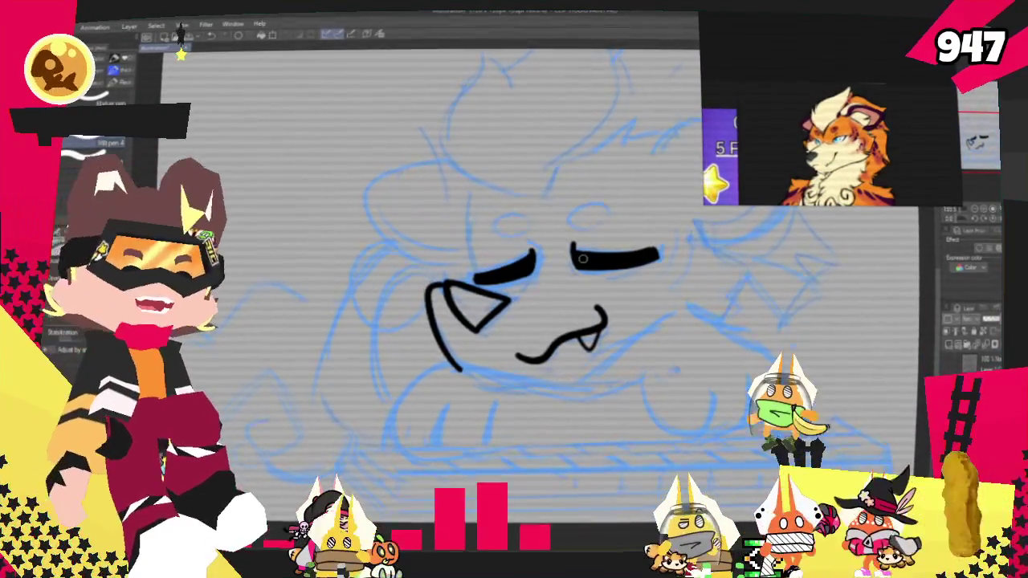
# Step: Erase the ragged outer end of the right closed-eye stroke
pyautogui.scroll(3, 584, 259)
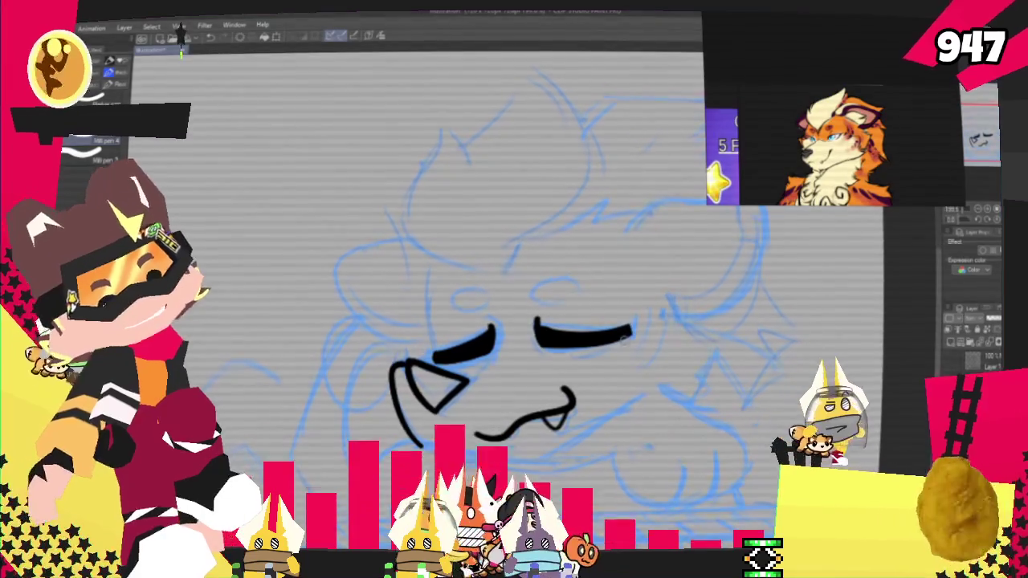
pyautogui.moveTo(622, 338); pyautogui.dragTo(624, 322)
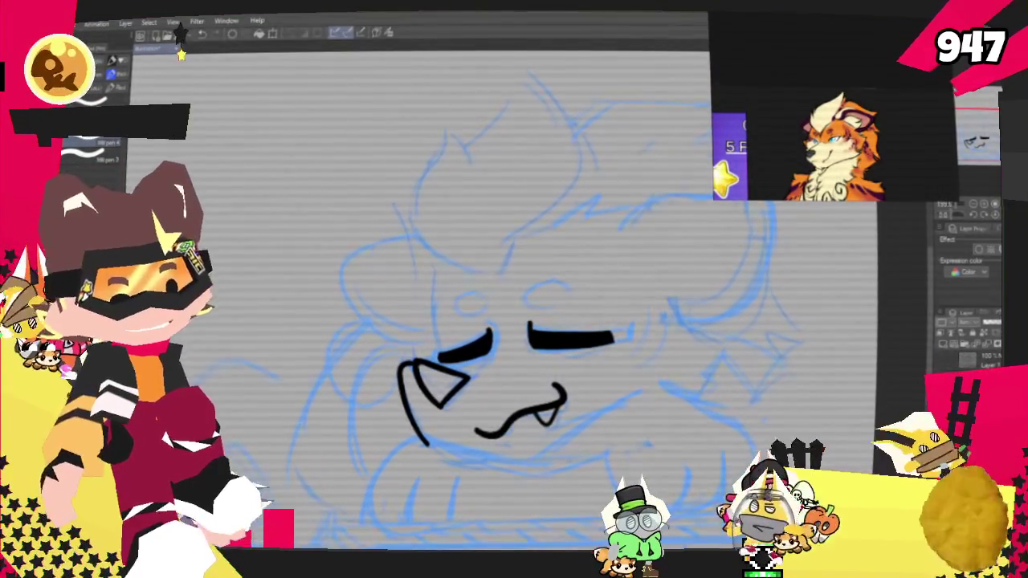
pyautogui.scroll(-2, 498, 322)
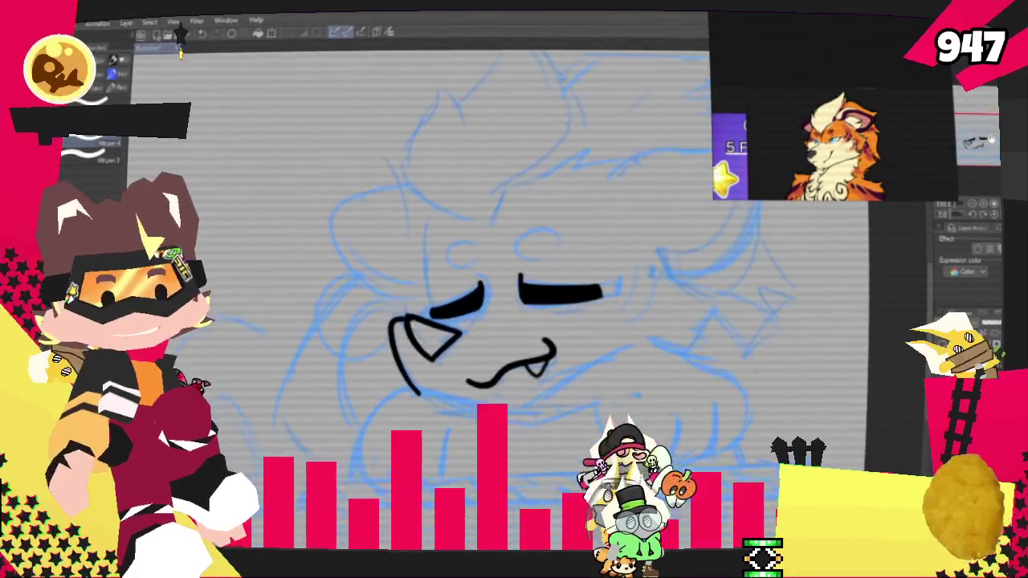
pyautogui.scroll(2, 498, 337)
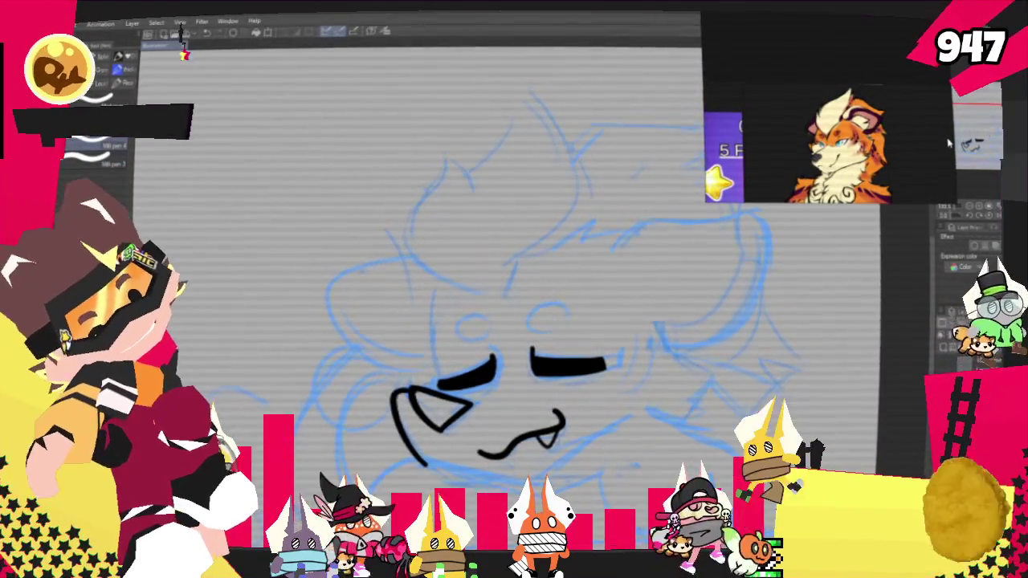
pyautogui.scroll(-3, 498, 321)
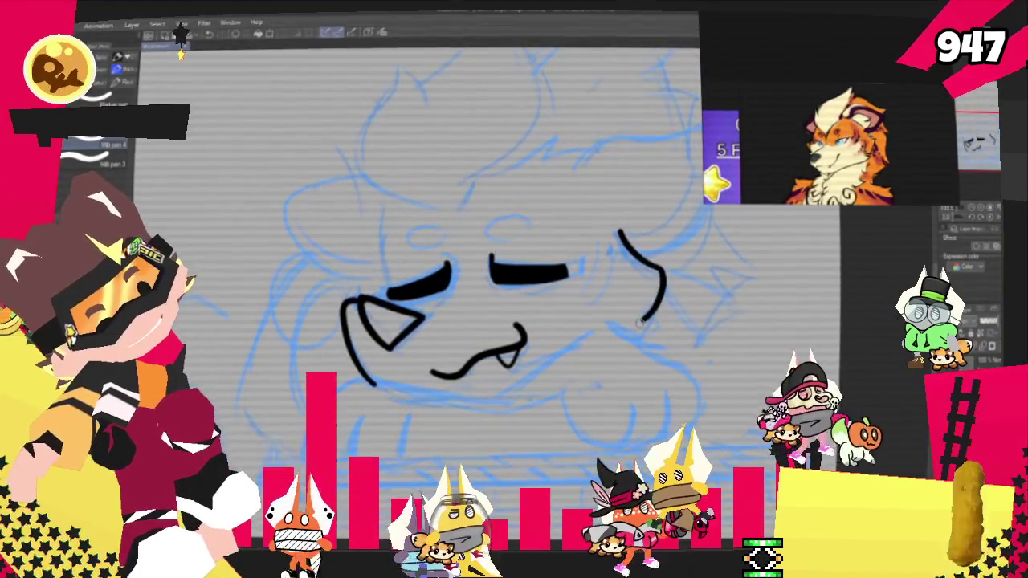
# Step: Ink the right cheek outline with an inward hook, plus the right paw's top edge
pyautogui.moveTo(663, 273); pyautogui.dragTo(652, 325)
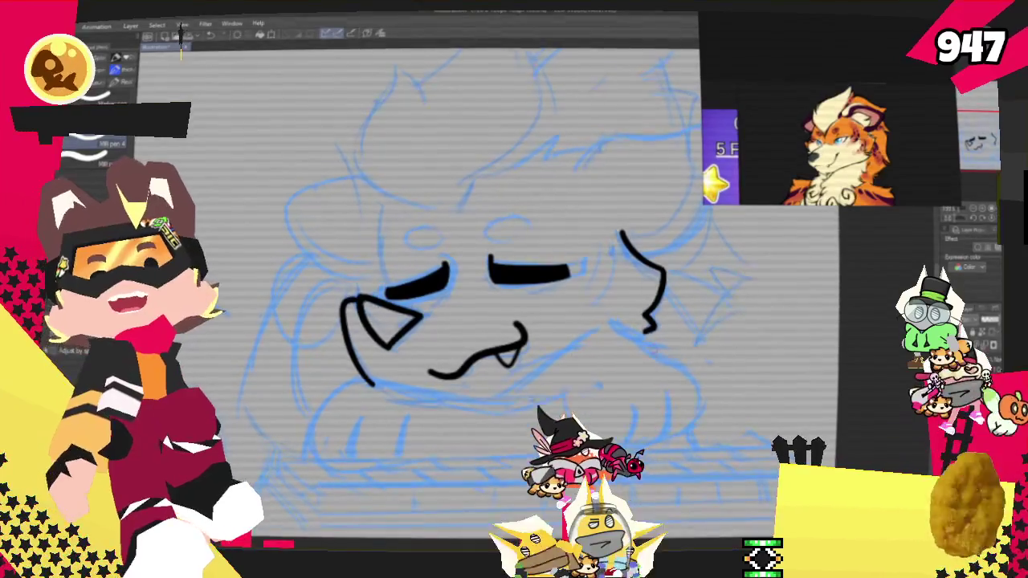
pyautogui.moveTo(652, 323); pyautogui.dragTo(638, 336)
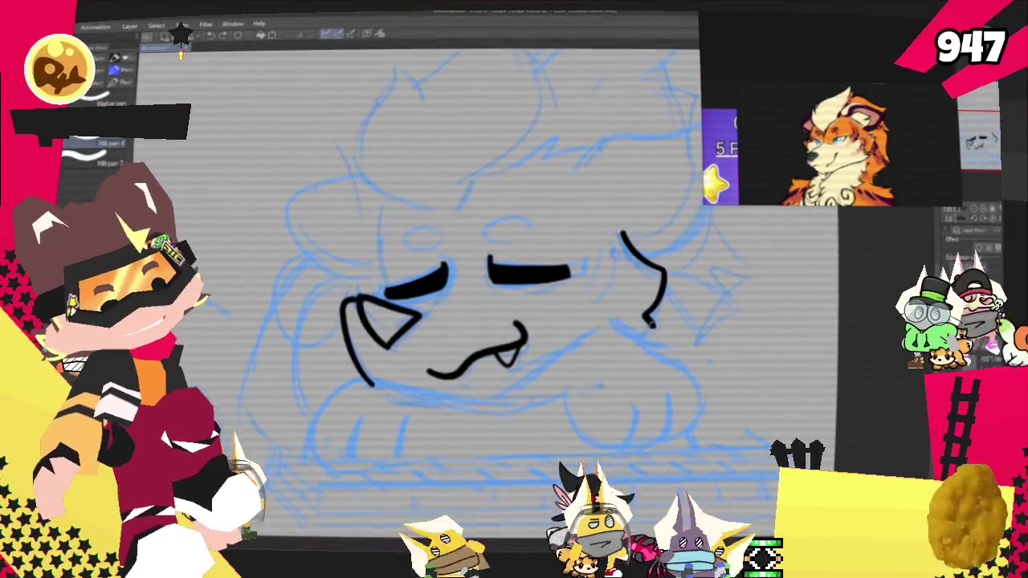
pyautogui.moveTo(616, 321)
pyautogui.mouseDown()
pyautogui.moveTo(690, 368)
pyautogui.moveTo(682, 436)
pyautogui.mouseUp()
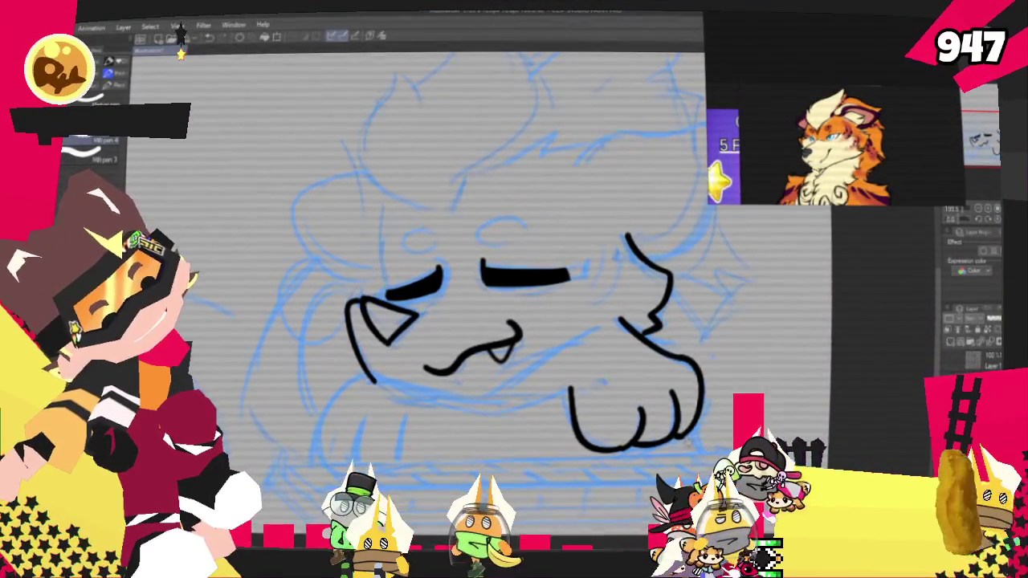
# Step: Ink the arm line under the chin, redone once, and the left arm curving beneath the face
pyautogui.moveTo(502, 388); pyautogui.dragTo(620, 318)
pyautogui.hotkey('ctrl', 'z')
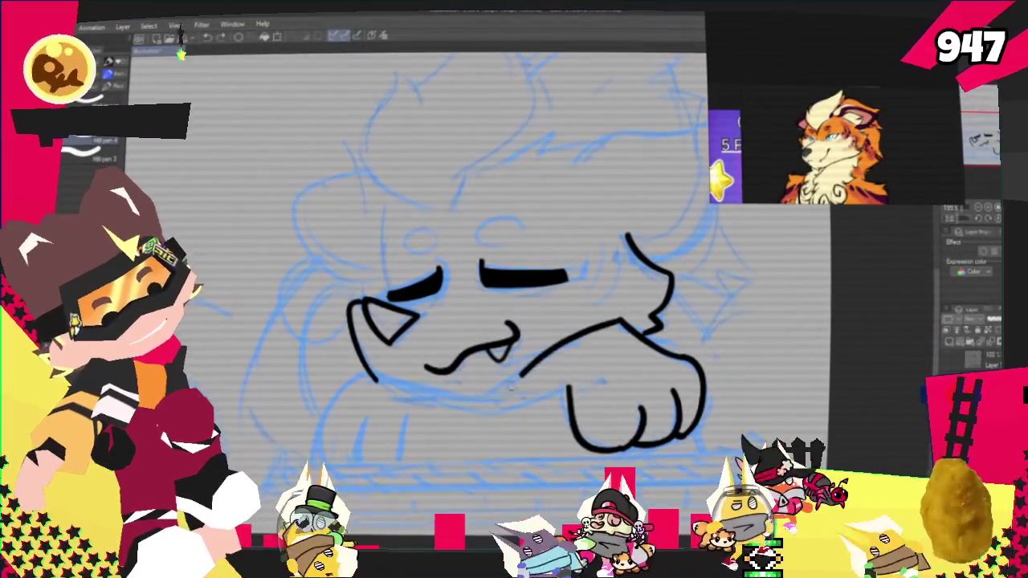
pyautogui.moveTo(481, 411); pyautogui.dragTo(620, 318)
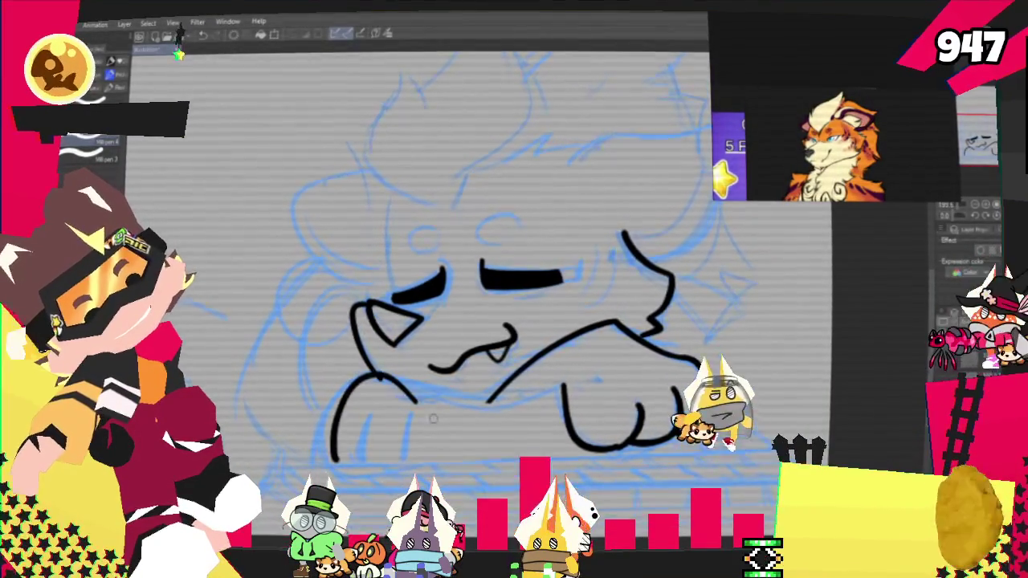
pyautogui.moveTo(376, 376); pyautogui.dragTo(444, 465)
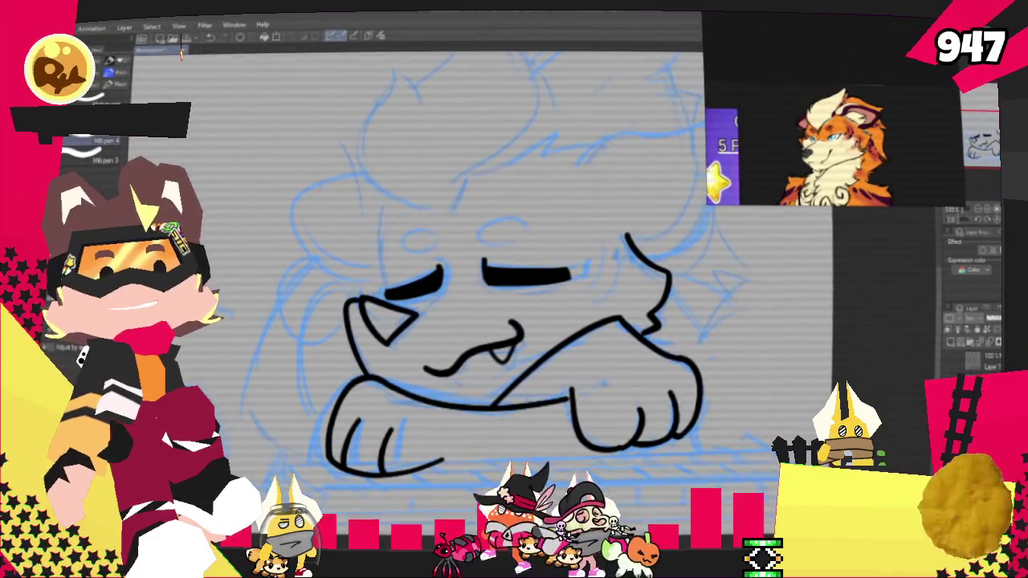
# Step: Erase the overshooting tail off the bottom arm line
pyautogui.moveTo(514, 321); pyautogui.dragTo(542, 249)
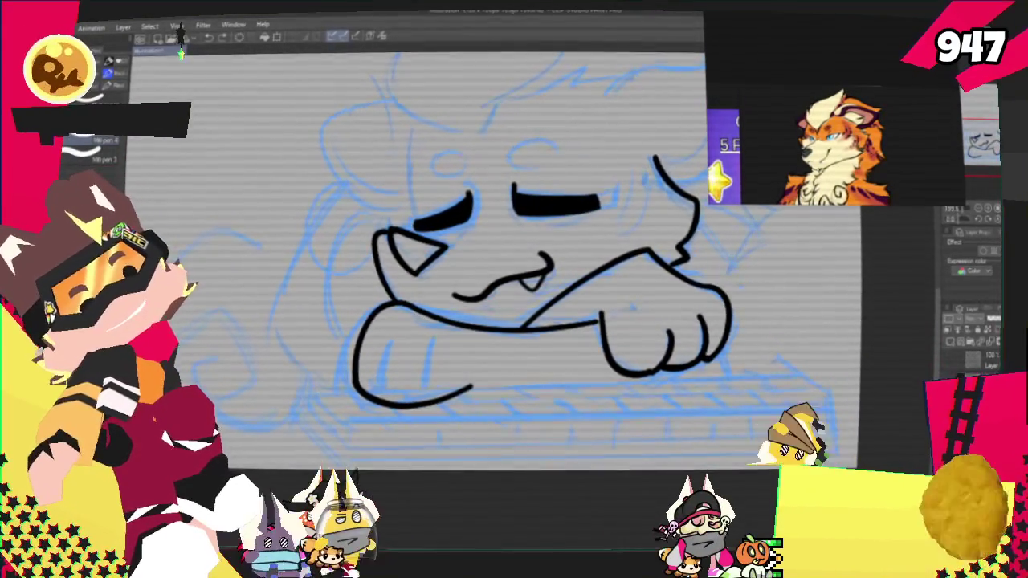
pyautogui.moveTo(470, 386); pyautogui.dragTo(389, 399)
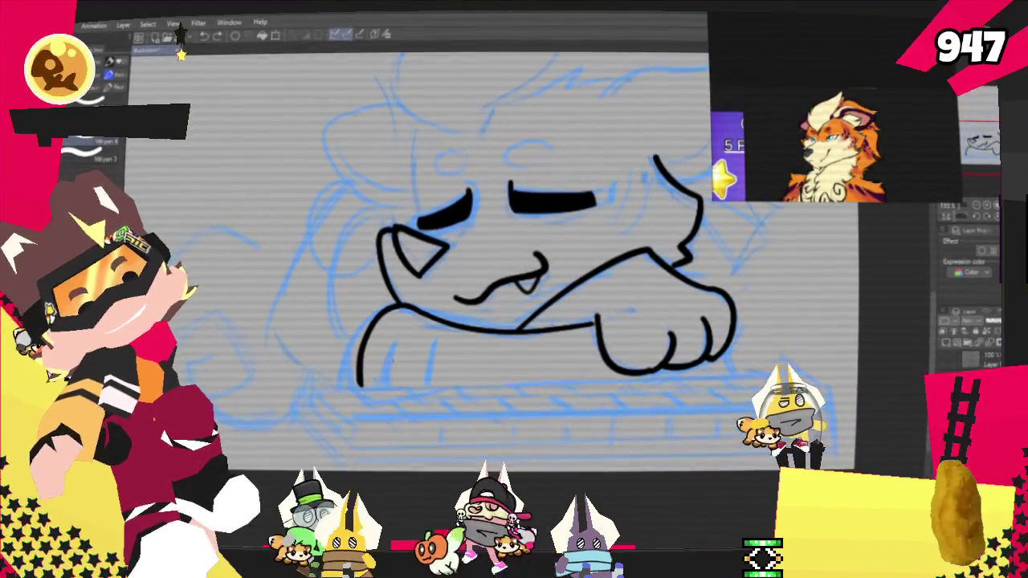
# Step: Extend the left arm line and ink the left paw's lower edge along its bottom
pyautogui.moveTo(362, 381); pyautogui.dragTo(374, 389)
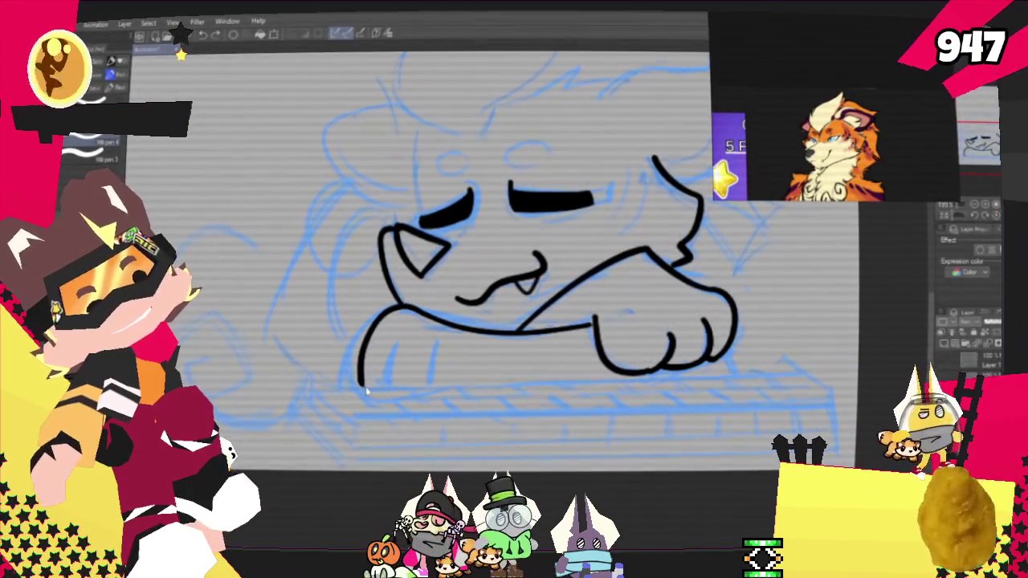
pyautogui.moveTo(395, 347); pyautogui.dragTo(422, 402)
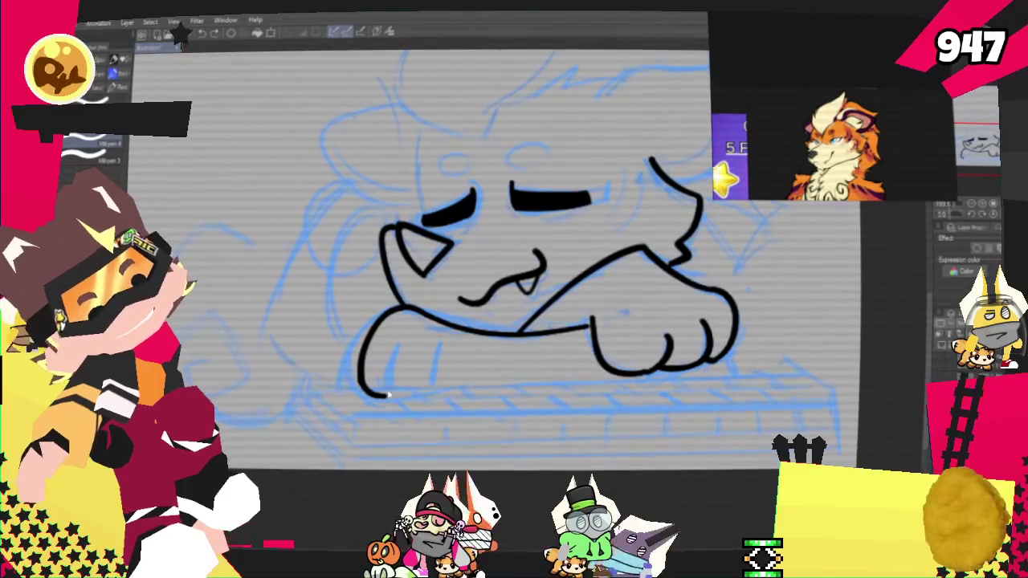
pyautogui.hotkey('ctrl', 'z')
pyautogui.moveTo(361, 383); pyautogui.dragTo(395, 390)
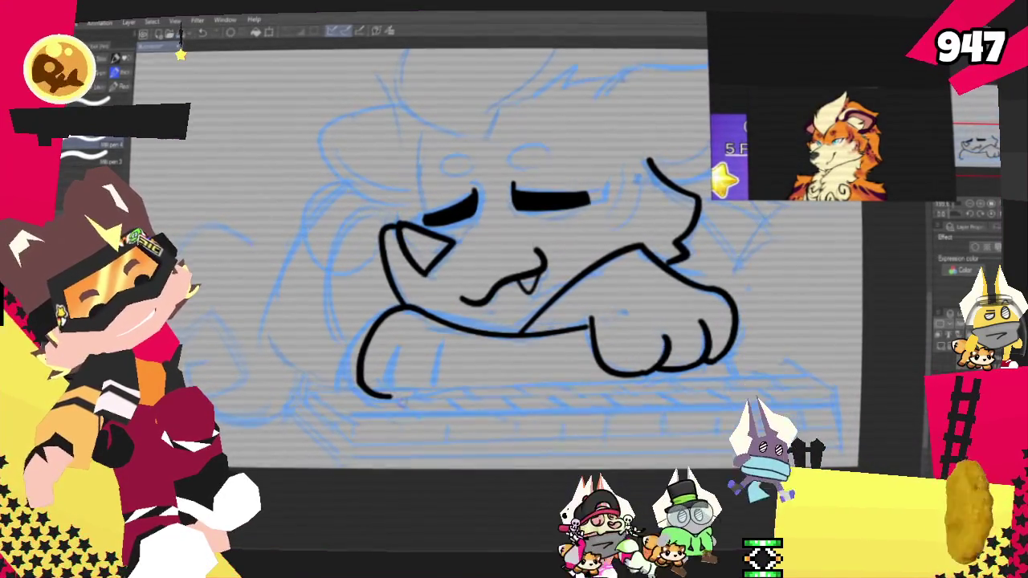
pyautogui.moveTo(387, 391); pyautogui.dragTo(433, 395)
pyautogui.moveTo(385, 365)
pyautogui.mouseDown()
pyautogui.moveTo(388, 394)
pyautogui.moveTo(474, 398)
pyautogui.mouseUp()
pyautogui.hotkey('ctrl', 'z')
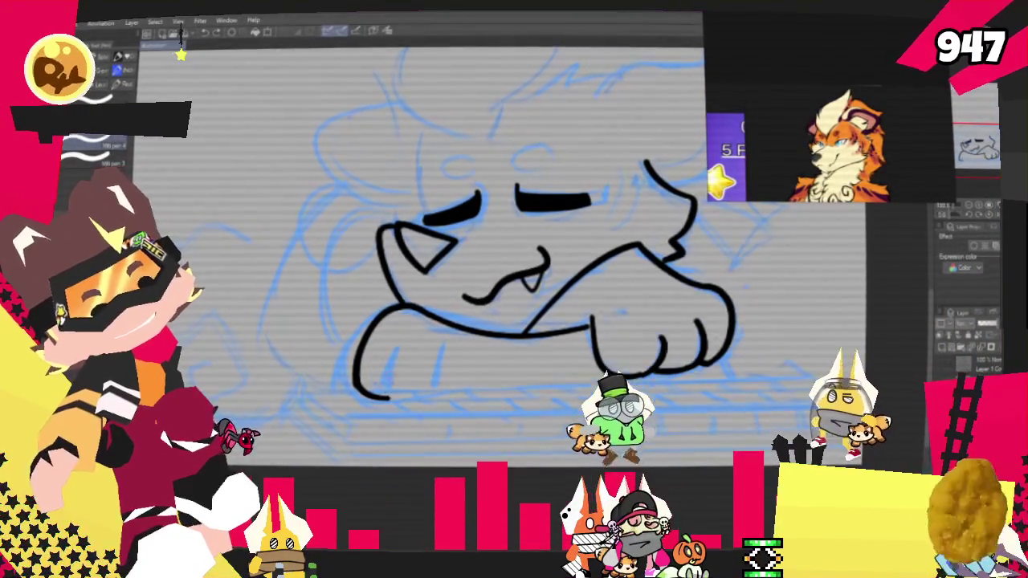
# Step: Try curved toe strokes on the left paw, undoing them but keeping the paw's bottom line
pyautogui.moveTo(392, 364)
pyautogui.mouseDown()
pyautogui.moveTo(432, 396)
pyautogui.moveTo(592, 373)
pyautogui.mouseUp()
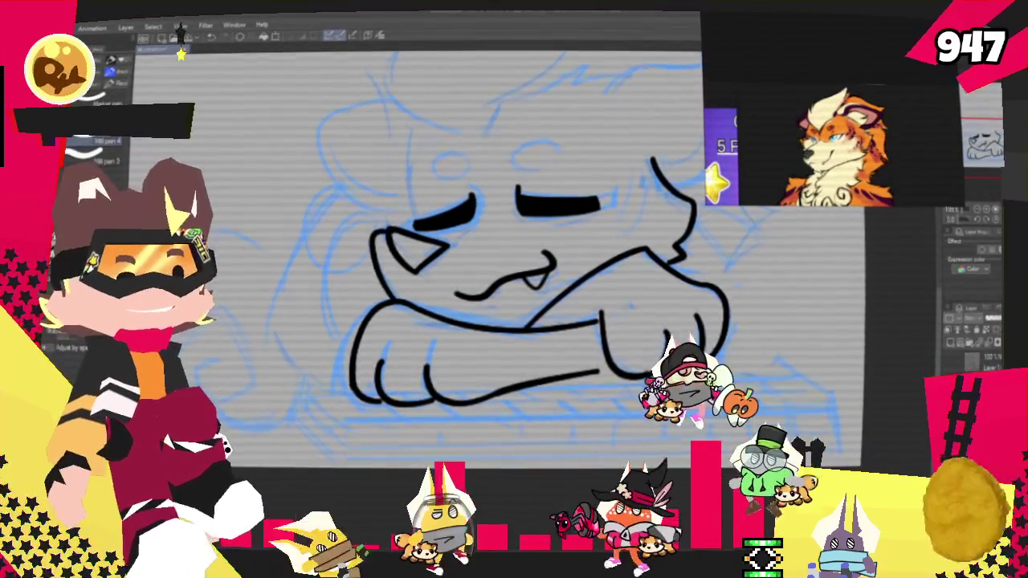
pyautogui.hotkey('ctrl', 'z')
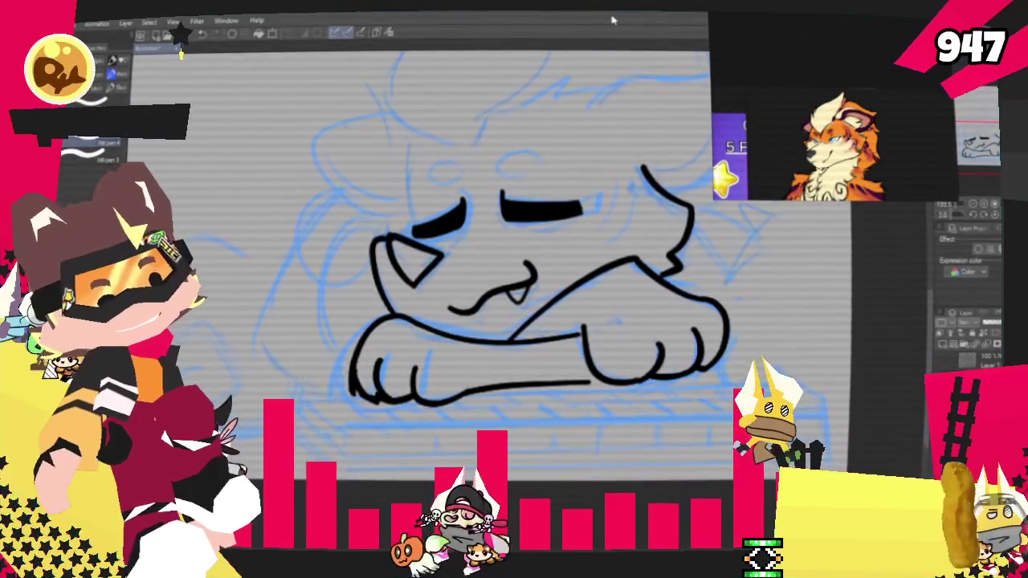
pyautogui.hotkey('ctrl', 'z')
pyautogui.hotkey('ctrl', 'z')
pyautogui.hotkey('ctrl', 'z')
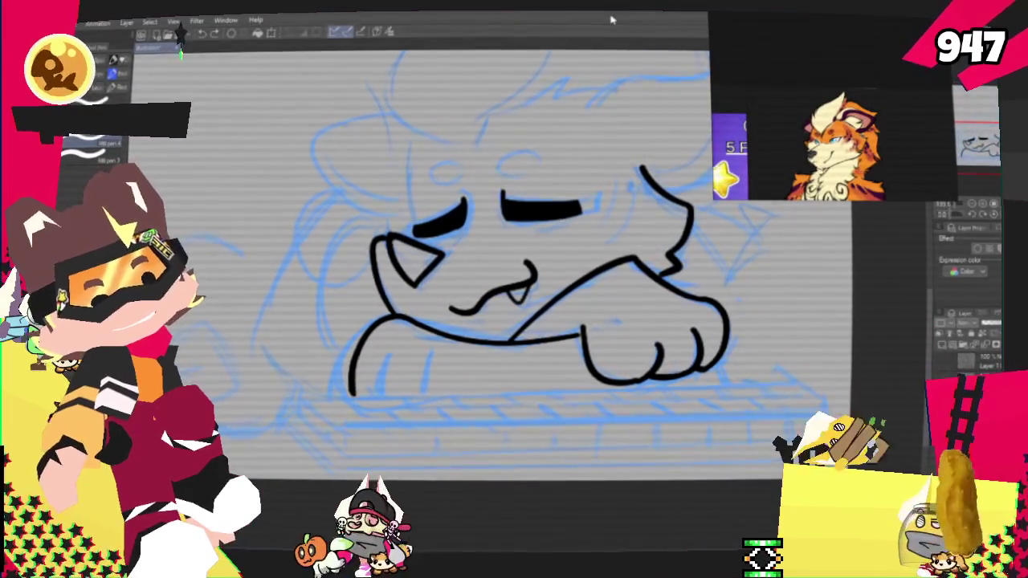
pyautogui.hotkey('ctrl', 'y')
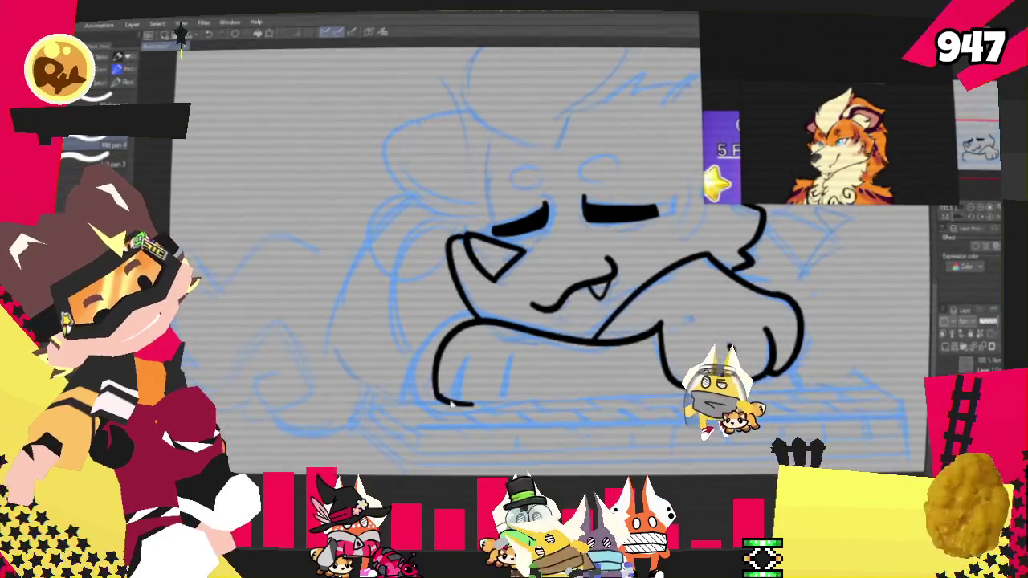
pyautogui.hotkey('ctrl', 'z')
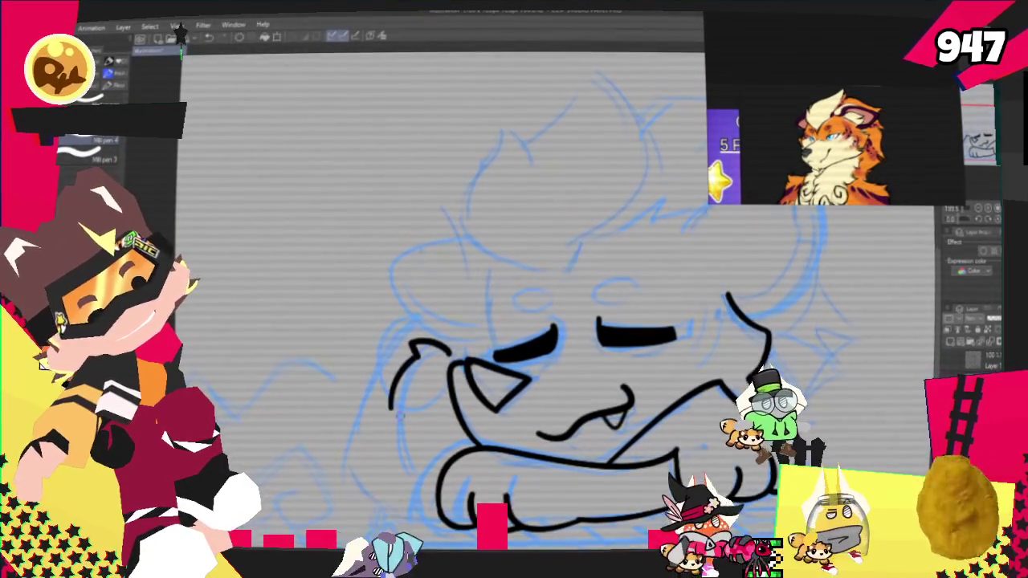
# Step: Ink the vertical line left of the eyes and the head's upper-left outline
pyautogui.hotkey('ctrl', 'z')
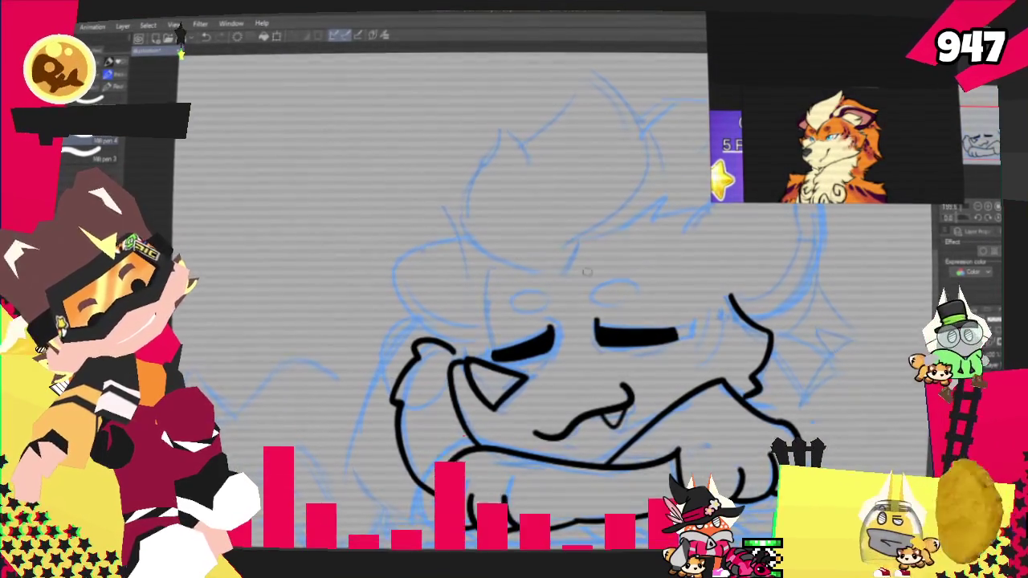
pyautogui.scroll(-3, 587, 337)
pyautogui.scroll(3, 514, 321)
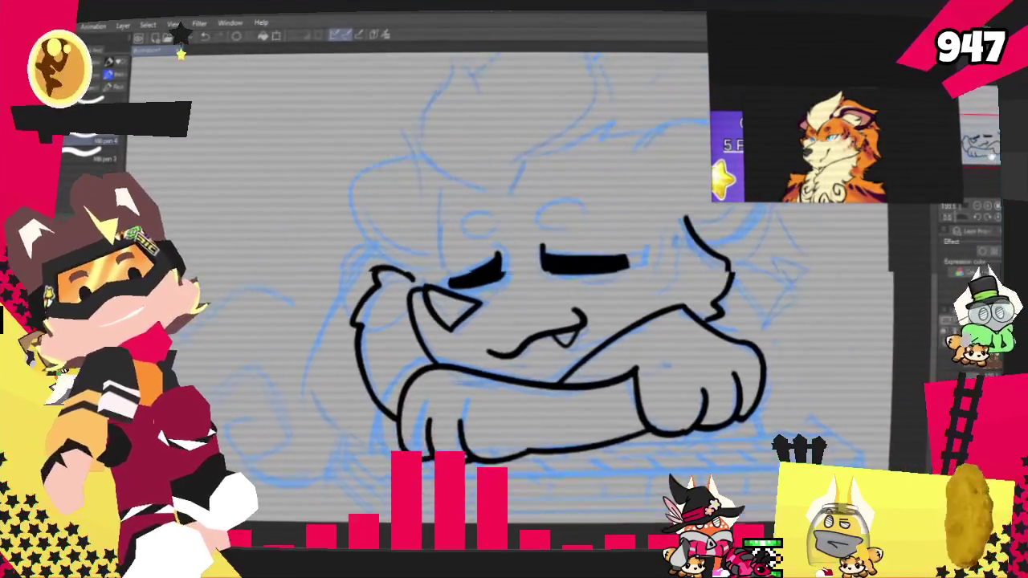
pyautogui.moveTo(480, 408); pyautogui.dragTo(493, 322)
pyautogui.hotkey('ctrl', 'z')
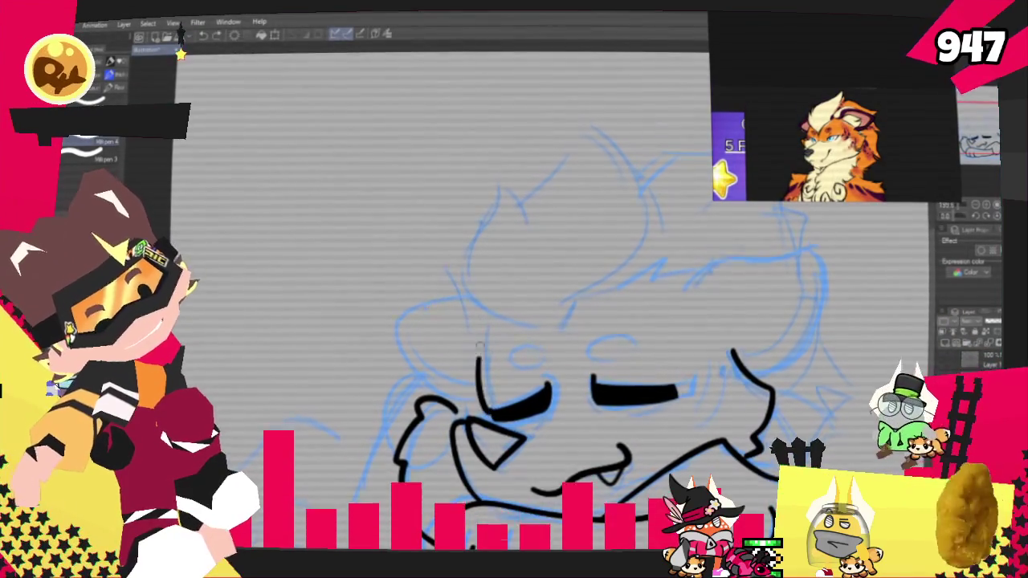
pyautogui.moveTo(485, 409); pyautogui.dragTo(503, 328)
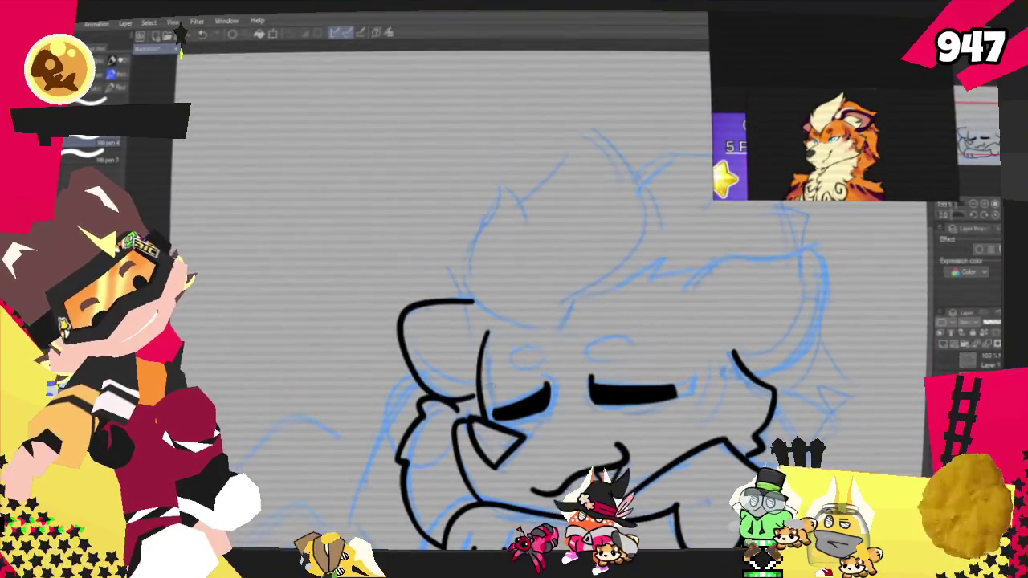
pyautogui.moveTo(472, 297); pyautogui.dragTo(422, 398)
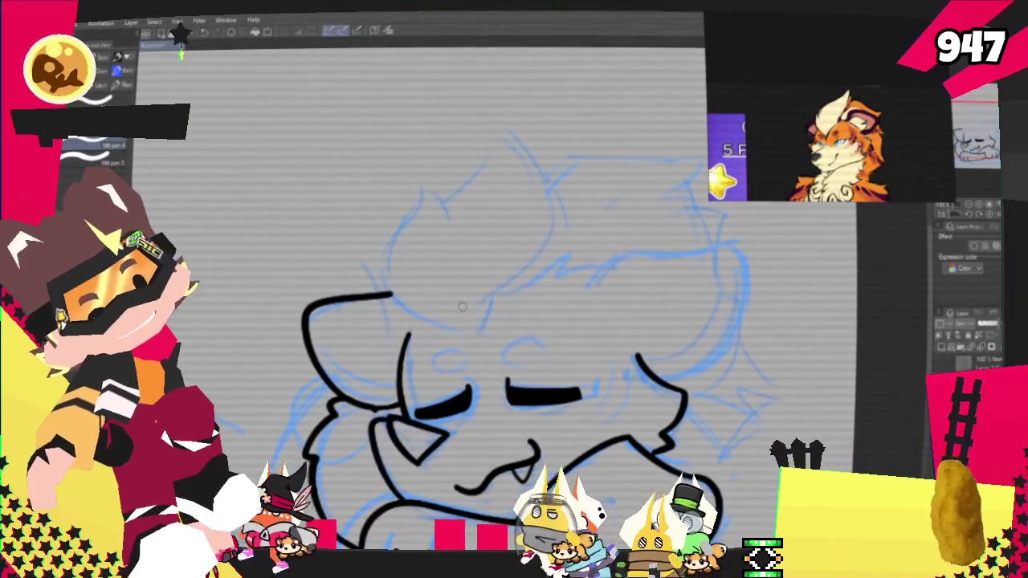
# Step: Ink the curve rising to the head's top, the tuft's top spike and the looping hair tuft
pyautogui.moveTo(463, 328); pyautogui.dragTo(422, 173)
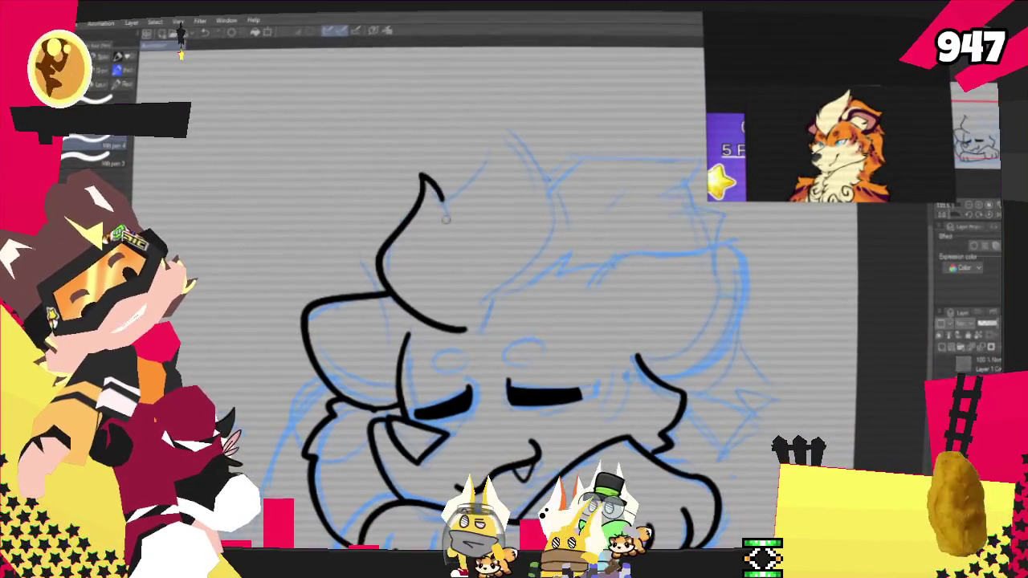
pyautogui.moveTo(526, 153); pyautogui.dragTo(531, 197)
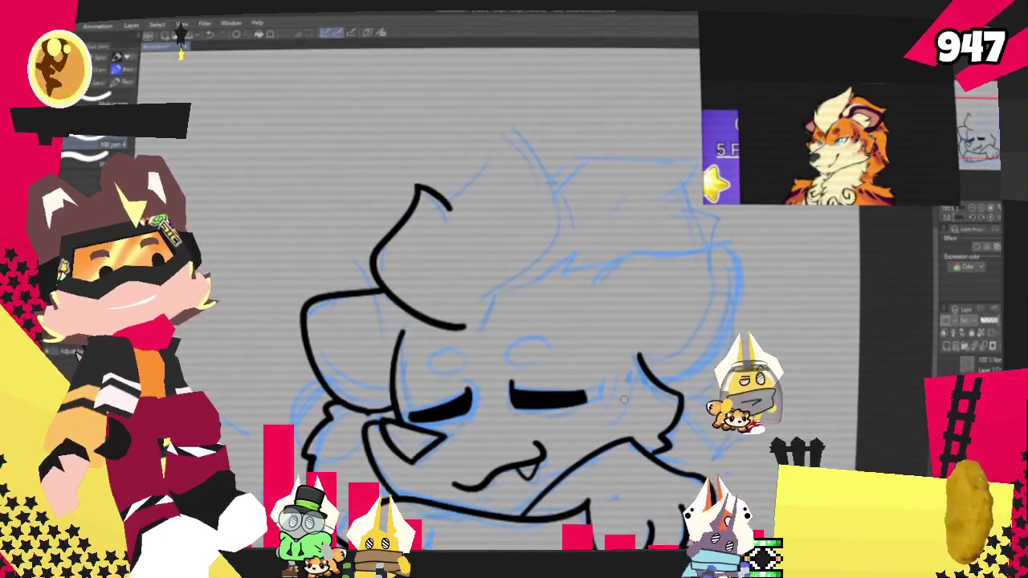
pyautogui.moveTo(623, 399); pyautogui.dragTo(583, 435)
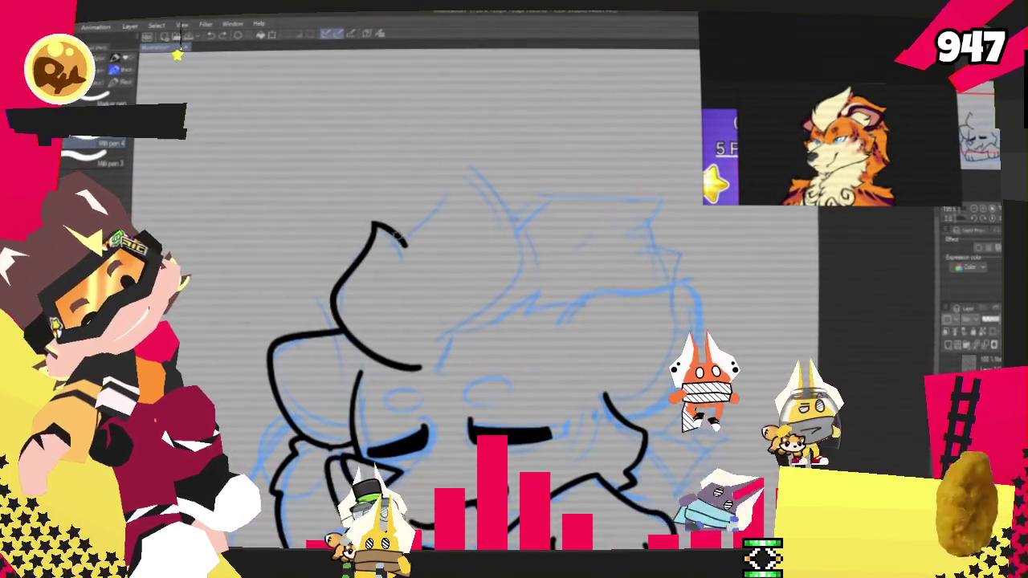
pyautogui.moveTo(398, 241); pyautogui.dragTo(470, 309)
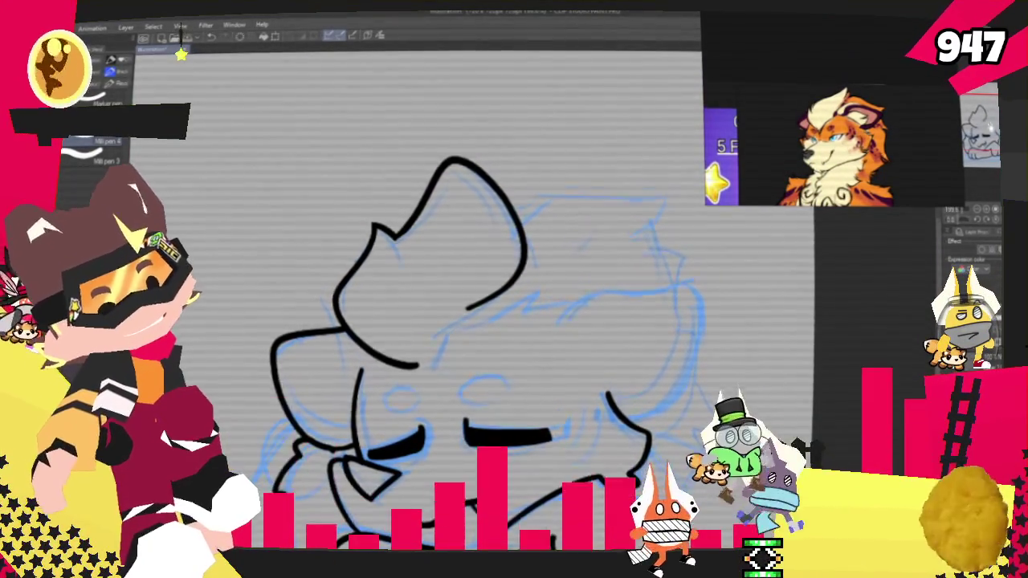
# Step: Ink the zig-zag fur line across the head, redrawing it once
pyautogui.moveTo(866, 235); pyautogui.dragTo(900, 166)
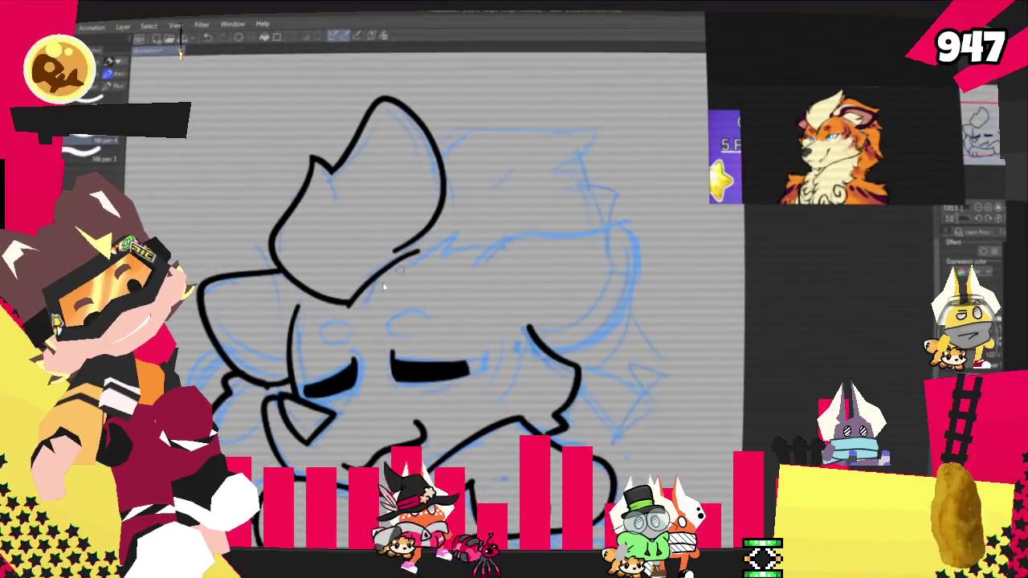
pyautogui.moveTo(426, 250); pyautogui.dragTo(448, 240)
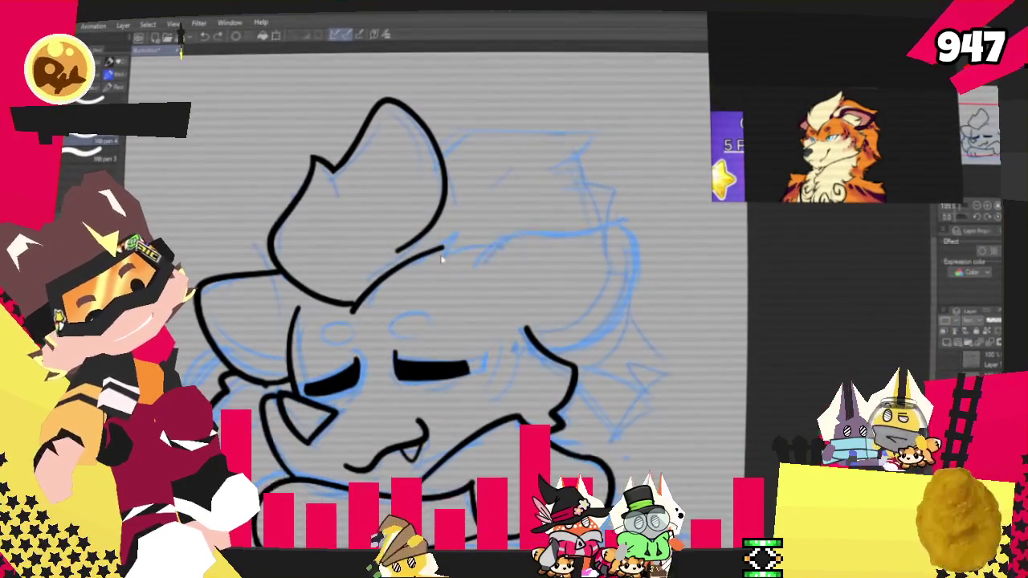
pyautogui.moveTo(434, 259); pyautogui.dragTo(500, 243)
pyautogui.hotkey('ctrl', 'z')
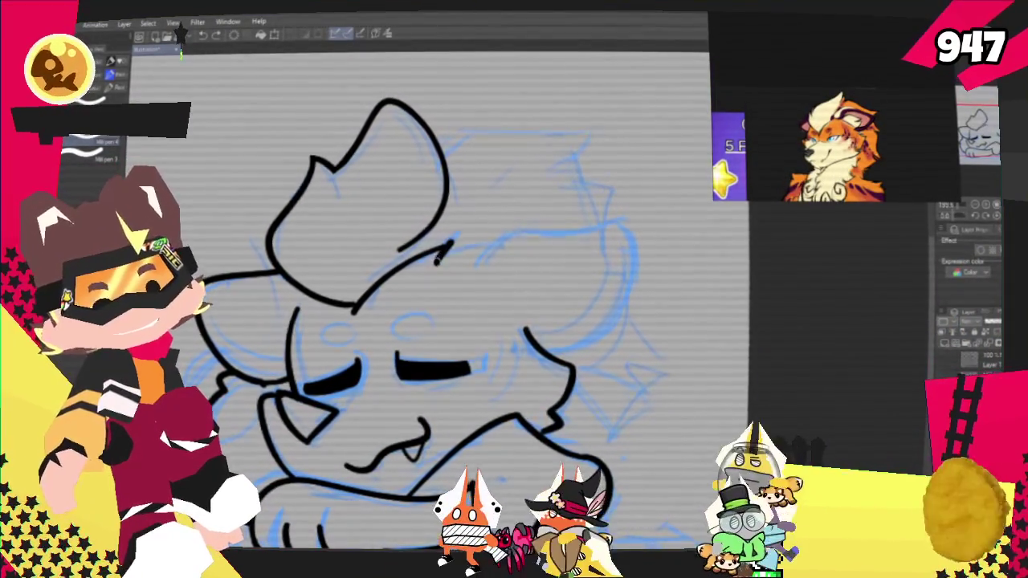
pyautogui.moveTo(438, 265); pyautogui.dragTo(504, 244)
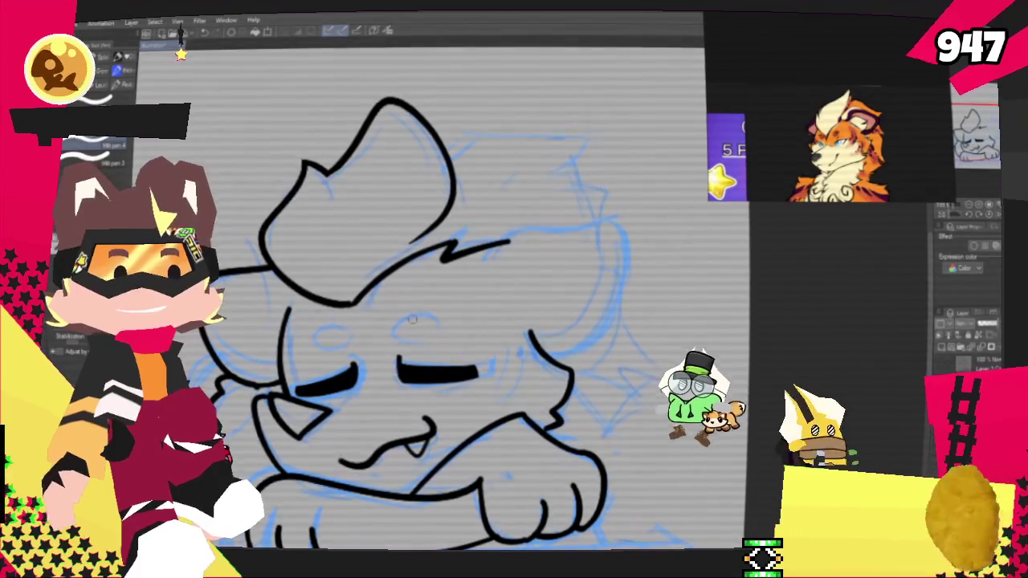
# Step: Ink the head's right edge and extend its top outline leftward
pyautogui.scroll(2, 361, 321)
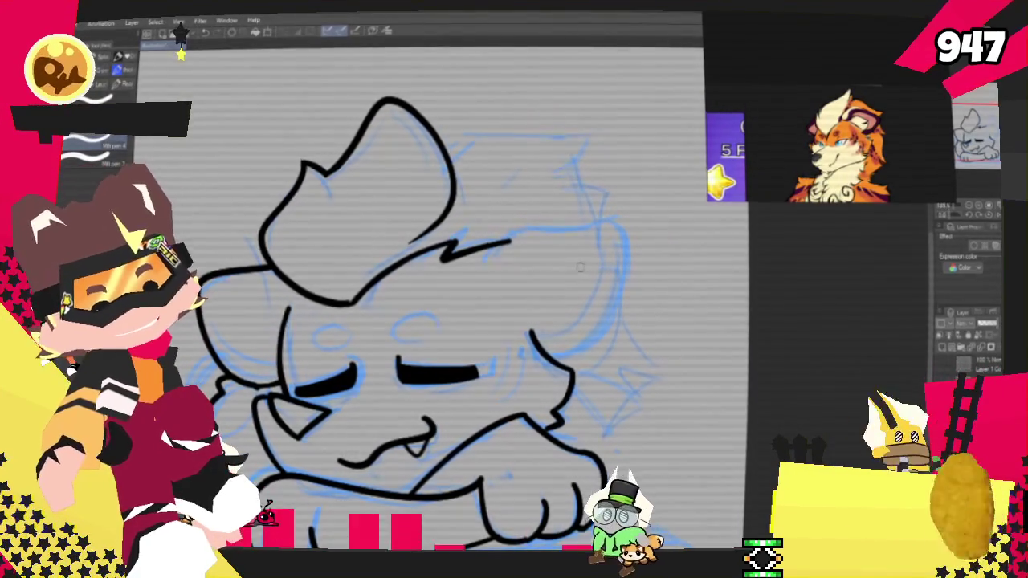
pyautogui.scroll(-3, 181, 52)
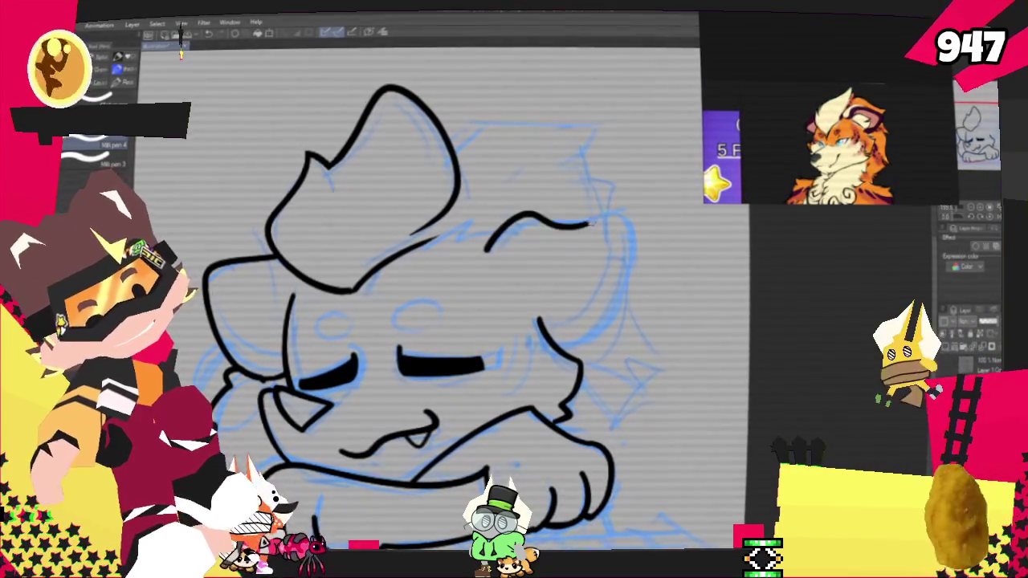
pyautogui.moveTo(633, 227); pyautogui.dragTo(542, 333)
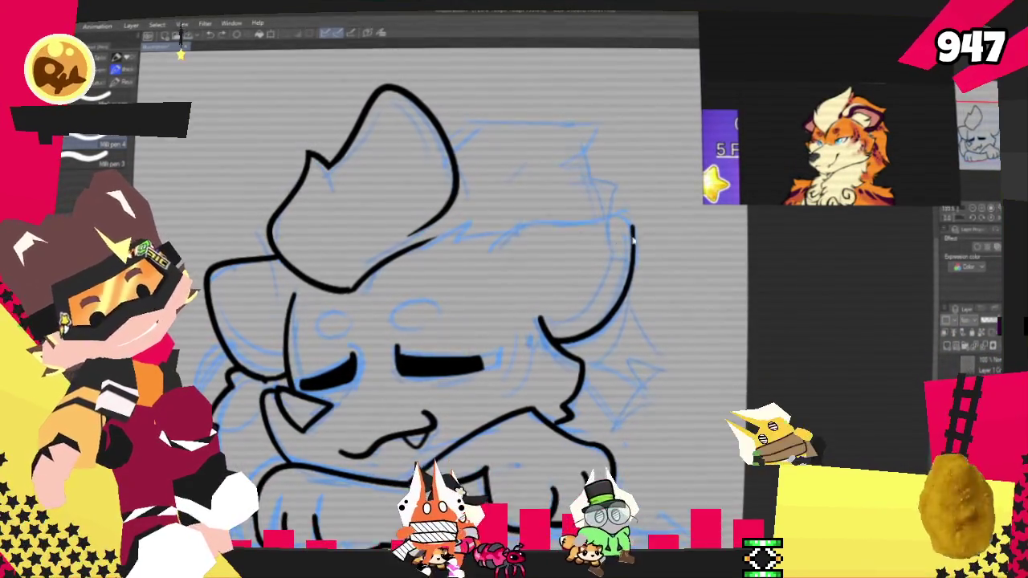
pyautogui.moveTo(539, 219); pyautogui.dragTo(485, 255)
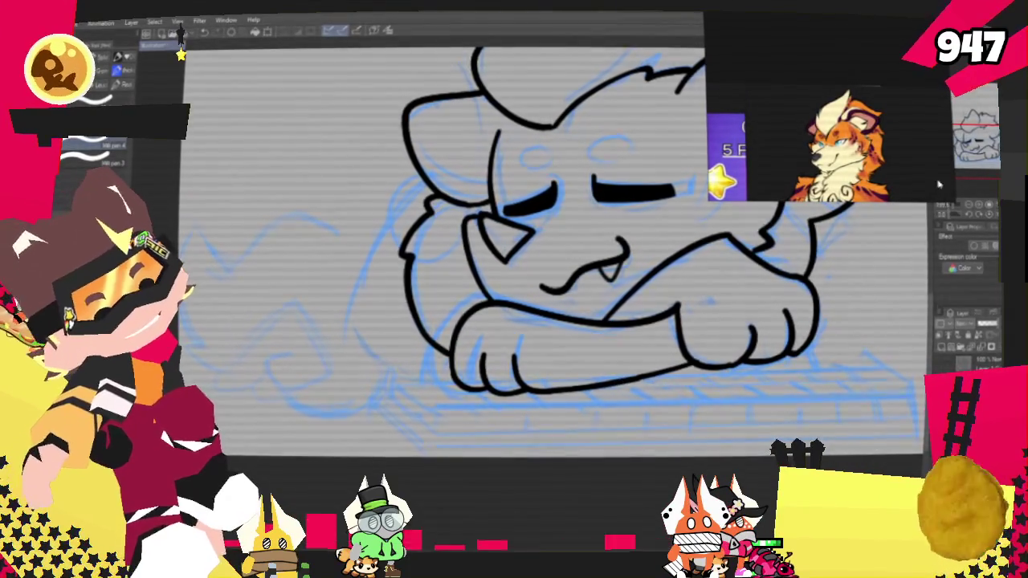
pyautogui.moveTo(924, 193); pyautogui.dragTo(907, 242)
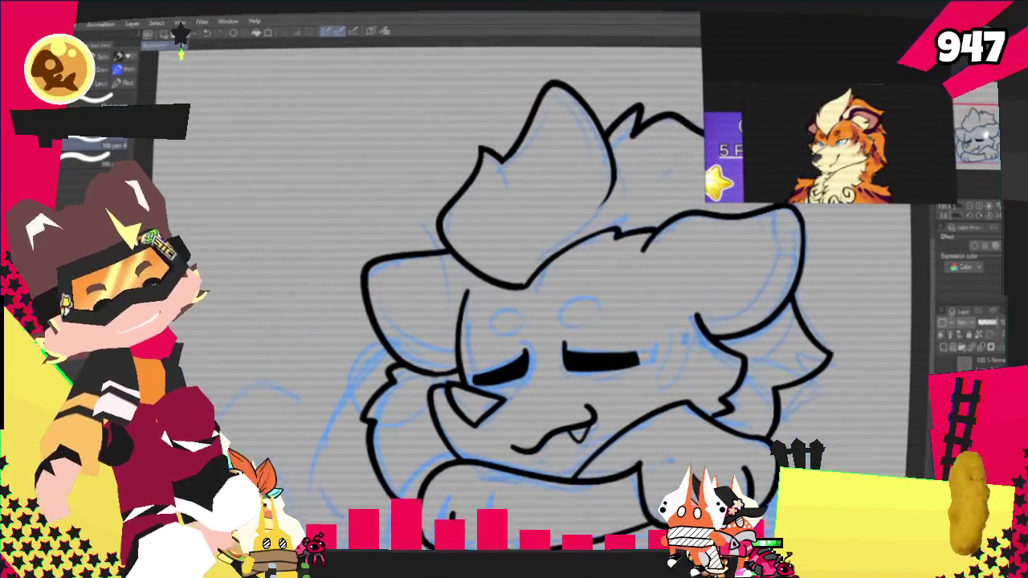
pyautogui.moveTo(610, 321); pyautogui.dragTo(554, 278)
pyautogui.moveTo(514, 321); pyautogui.dragTo(542, 241)
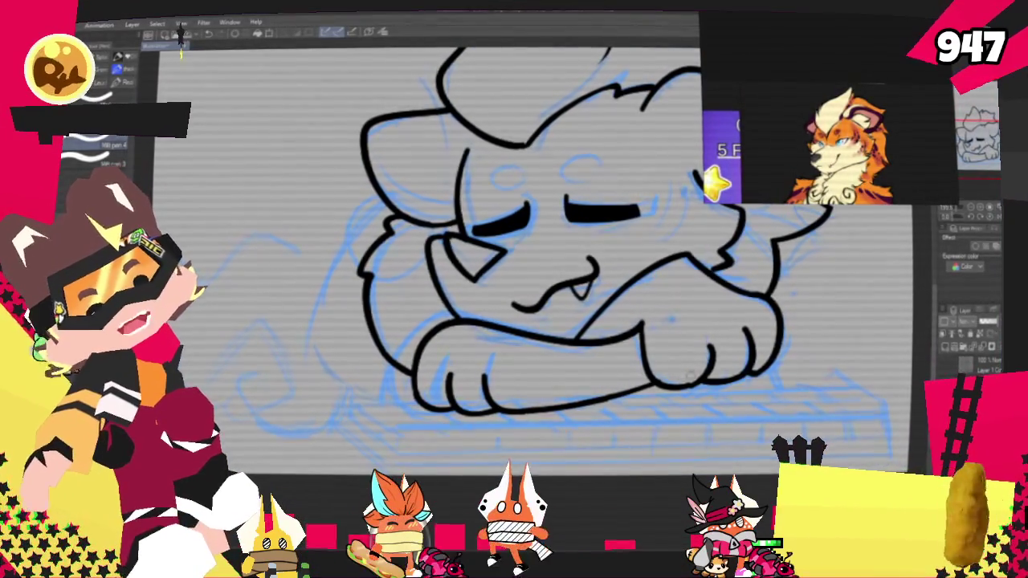
pyautogui.moveTo(514, 321); pyautogui.dragTo(522, 373)
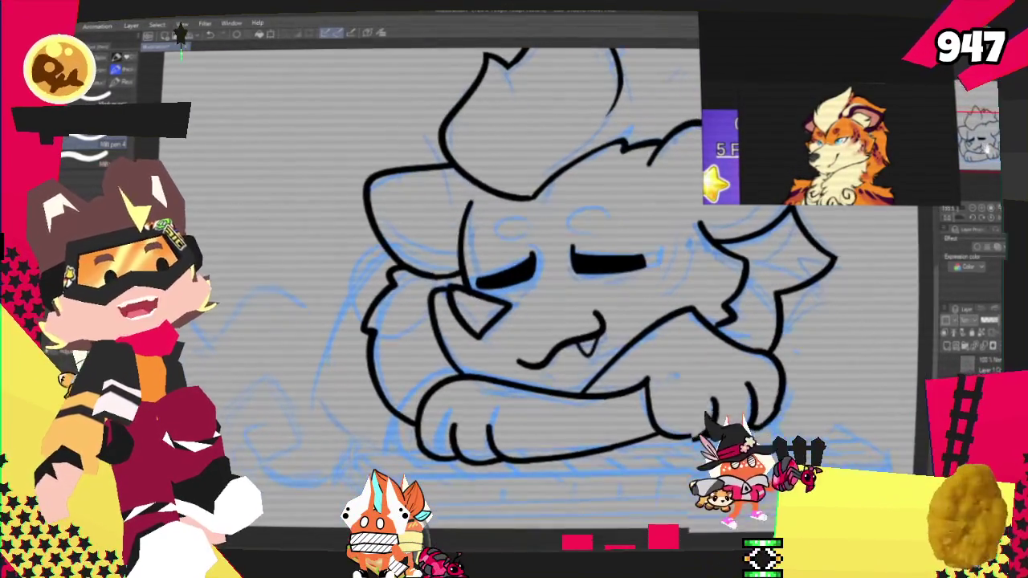
pyautogui.moveTo(514, 321)
pyautogui.mouseDown()
pyautogui.moveTo(506, 297)
pyautogui.moveTo(567, 370)
pyautogui.mouseUp()
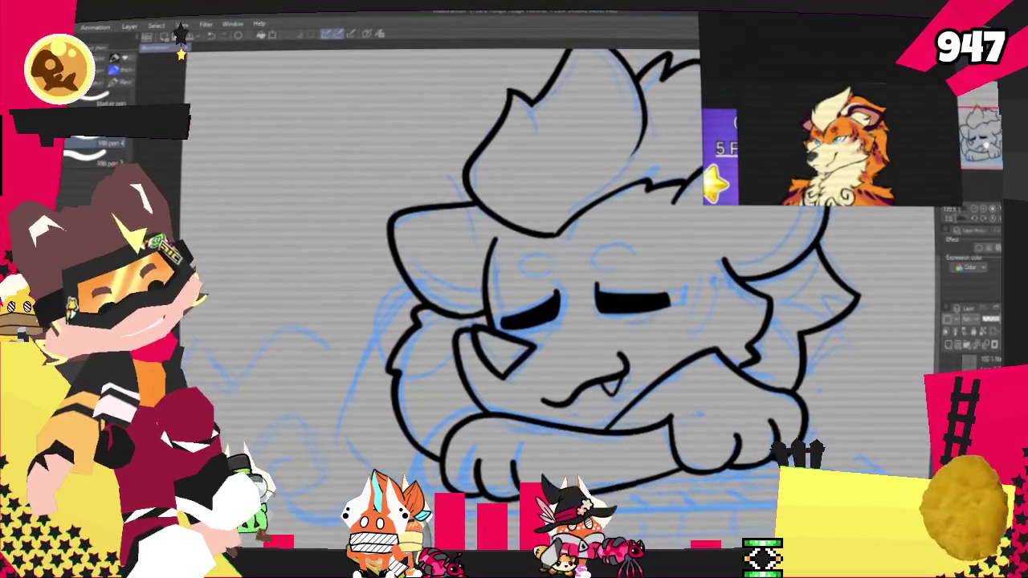
pyautogui.moveTo(514, 321); pyautogui.dragTo(466, 229)
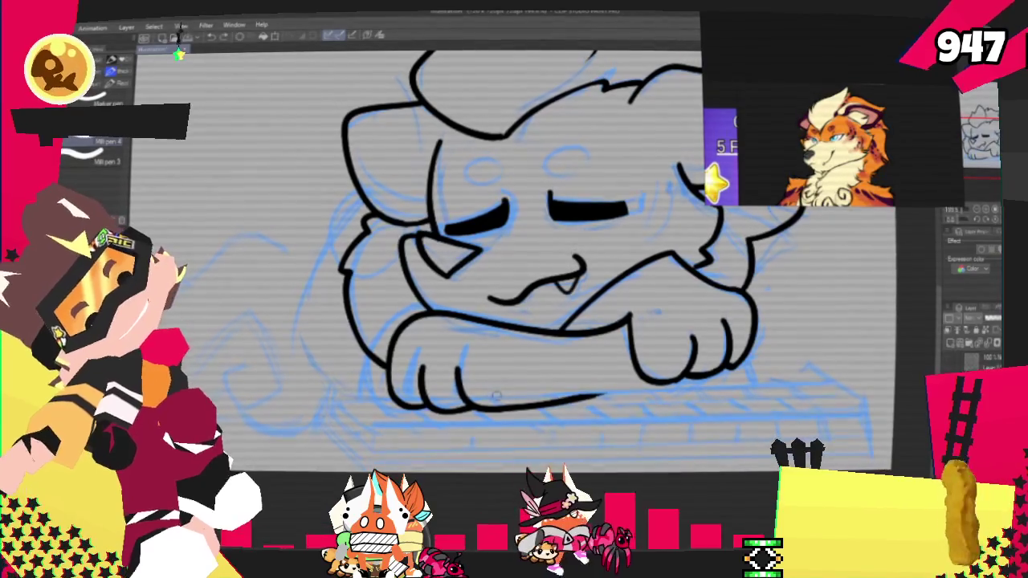
pyautogui.hotkey('ctrl', 'z')
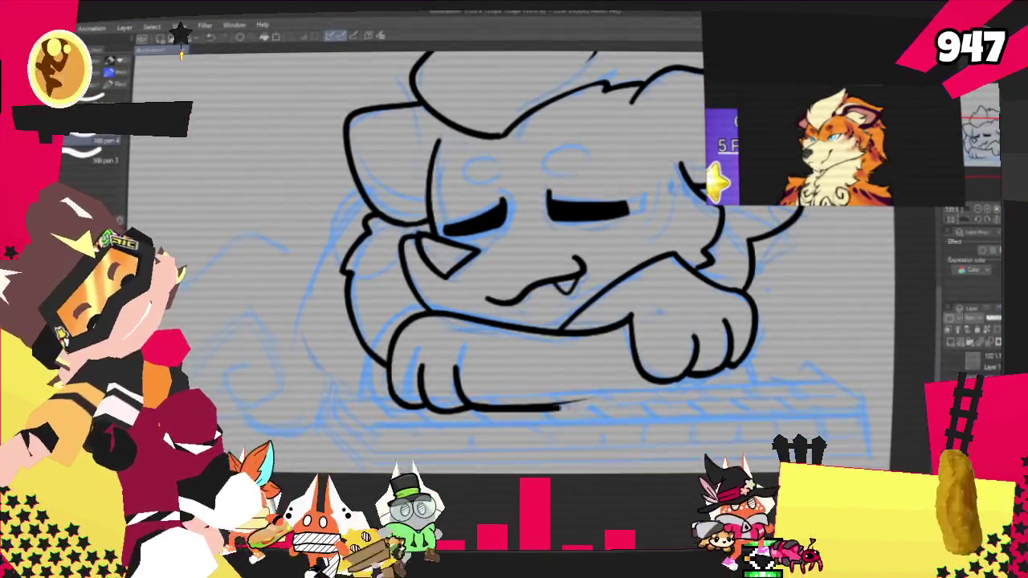
pyautogui.hotkey('ctrl', 'y')
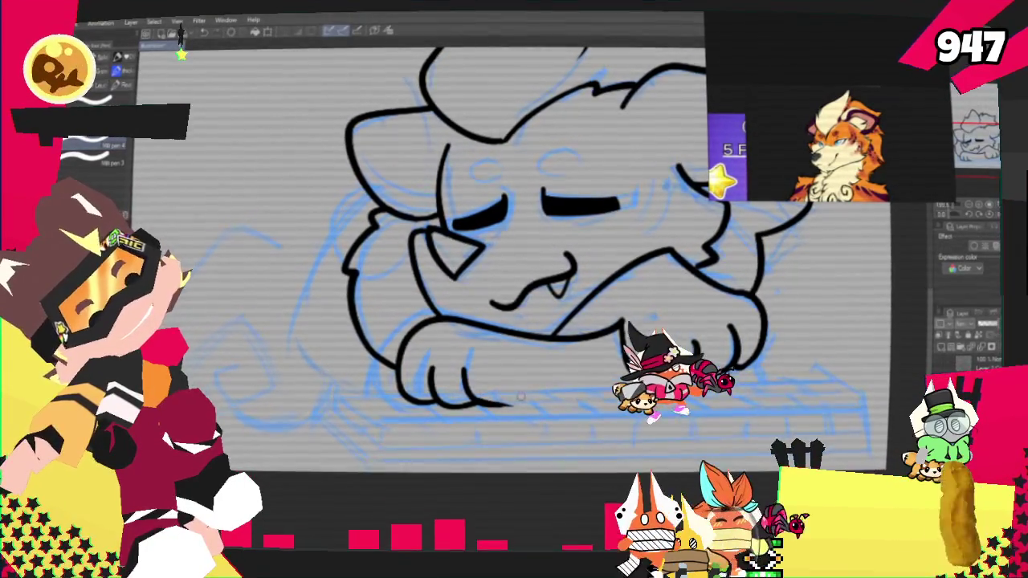
# Step: Redraw the line beneath the paws and extend it further right
pyautogui.moveTo(506, 406); pyautogui.dragTo(631, 392)
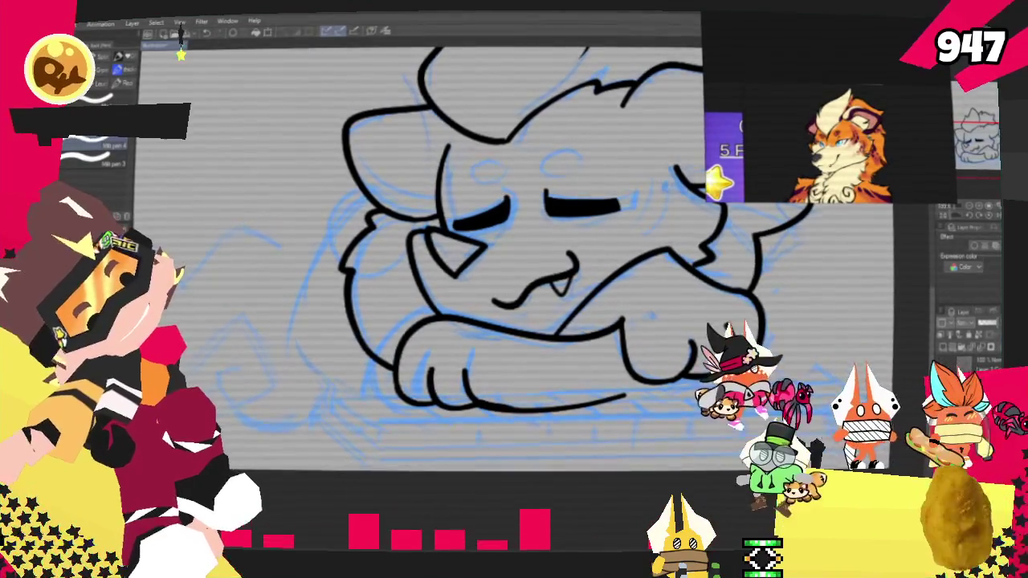
pyautogui.hotkey('ctrl', 'z')
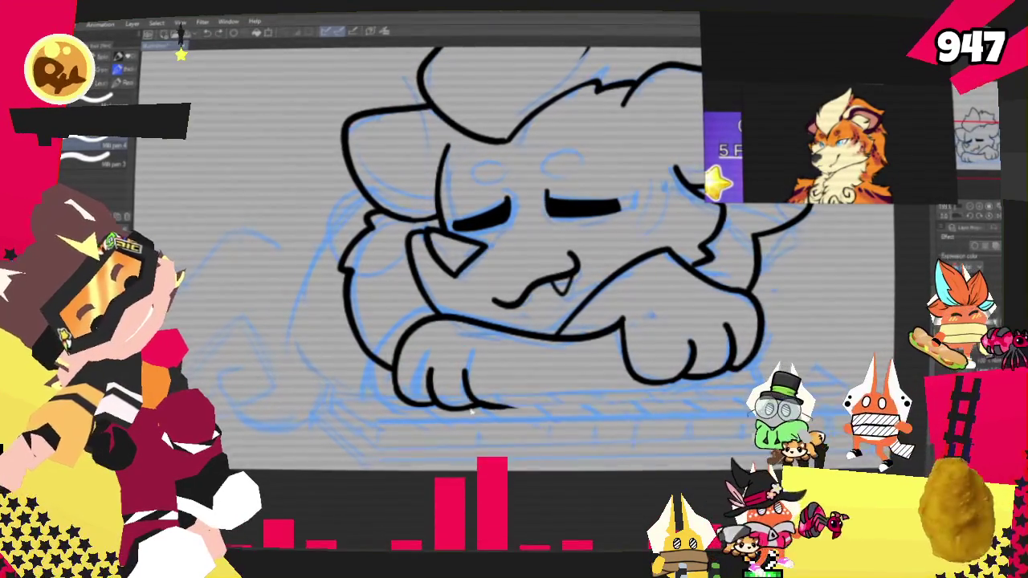
pyautogui.moveTo(510, 406); pyautogui.dragTo(635, 383)
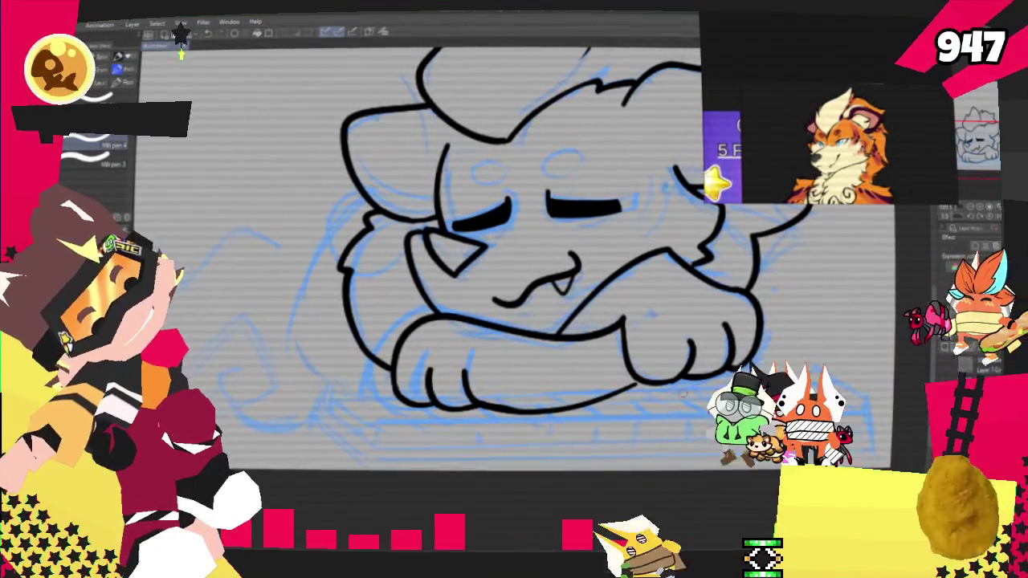
pyautogui.moveTo(478, 406); pyautogui.dragTo(642, 398)
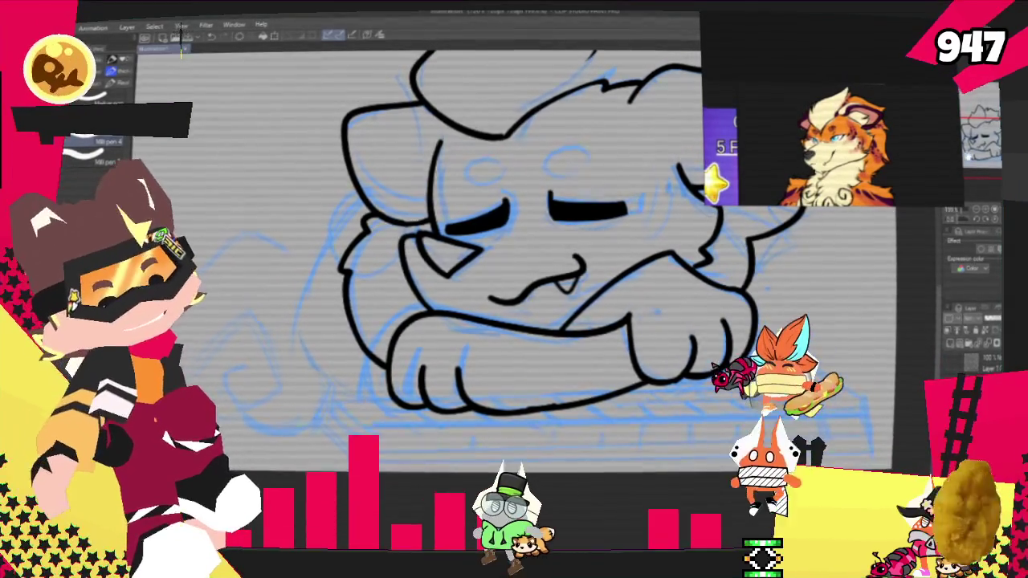
pyautogui.scroll(1, 562, 321)
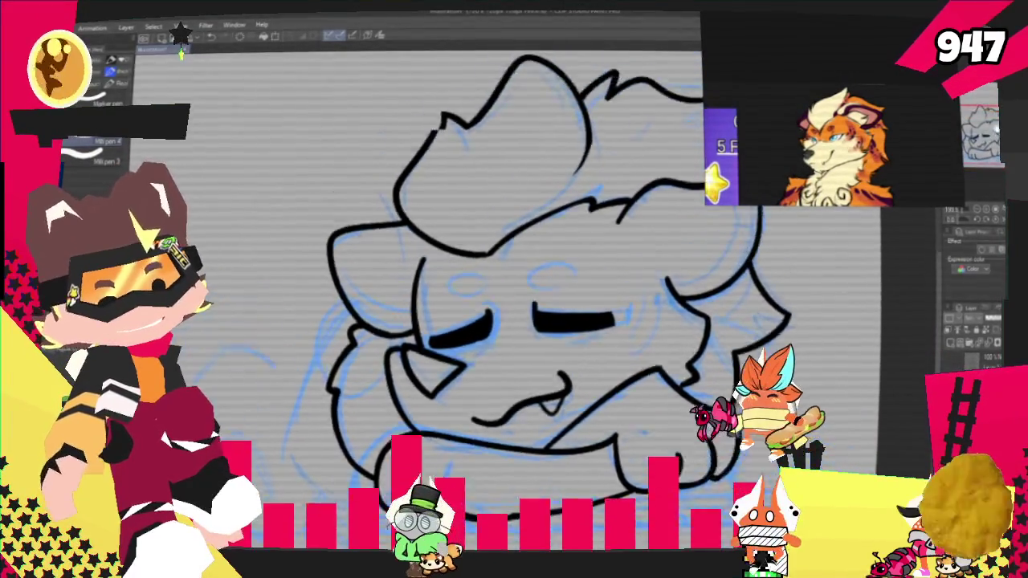
pyautogui.scroll(1, 562, 322)
pyautogui.scroll(1, 562, 322)
pyautogui.moveTo(562, 321); pyautogui.dragTo(611, 285)
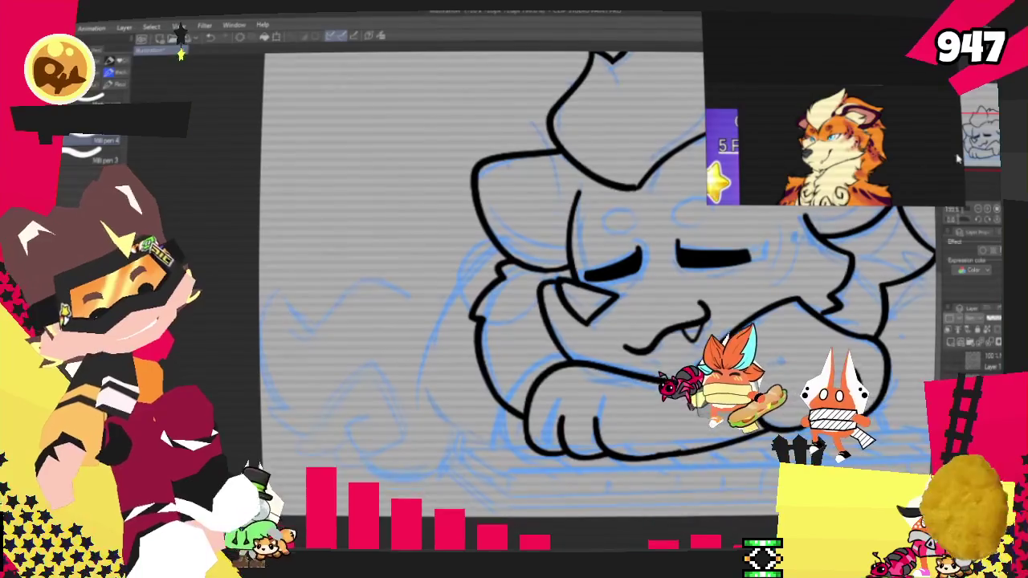
# Step: Redraw the left body outline as one smooth stroke
pyautogui.scroll(1, 496, 368)
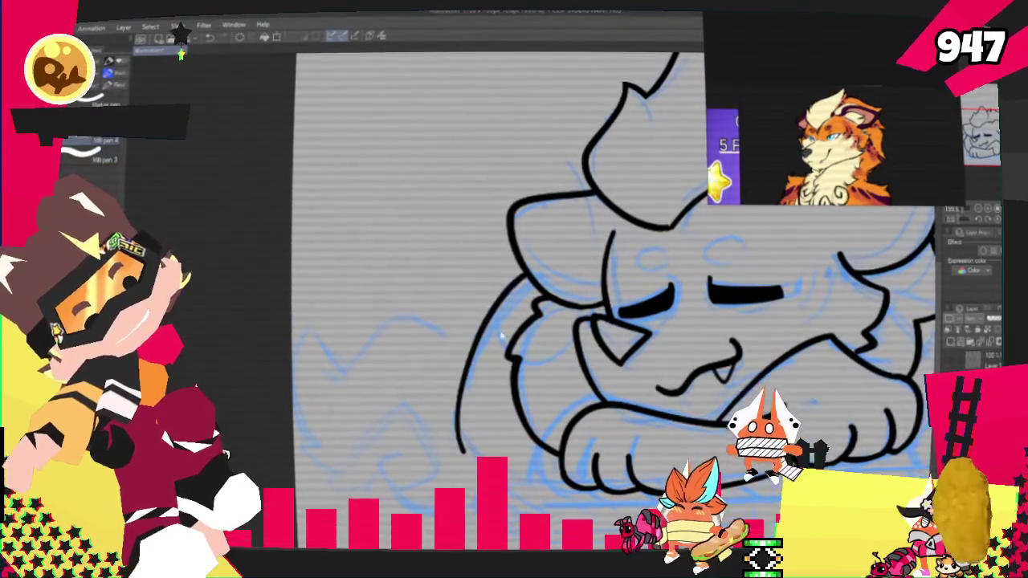
pyautogui.hotkey('ctrl', 'z')
pyautogui.moveTo(526, 281); pyautogui.dragTo(482, 490)
# Step: Ink the tail's wavy top, outer curve and bottom edge, plus a fur curl inside
pyautogui.hscroll(2, 514, 321)
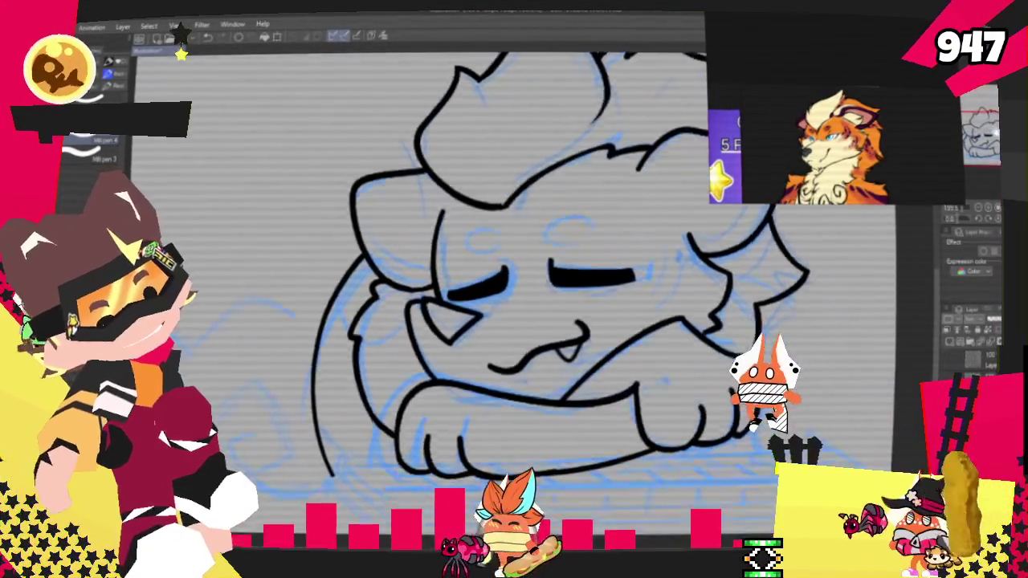
pyautogui.hscroll(-2, 514, 321)
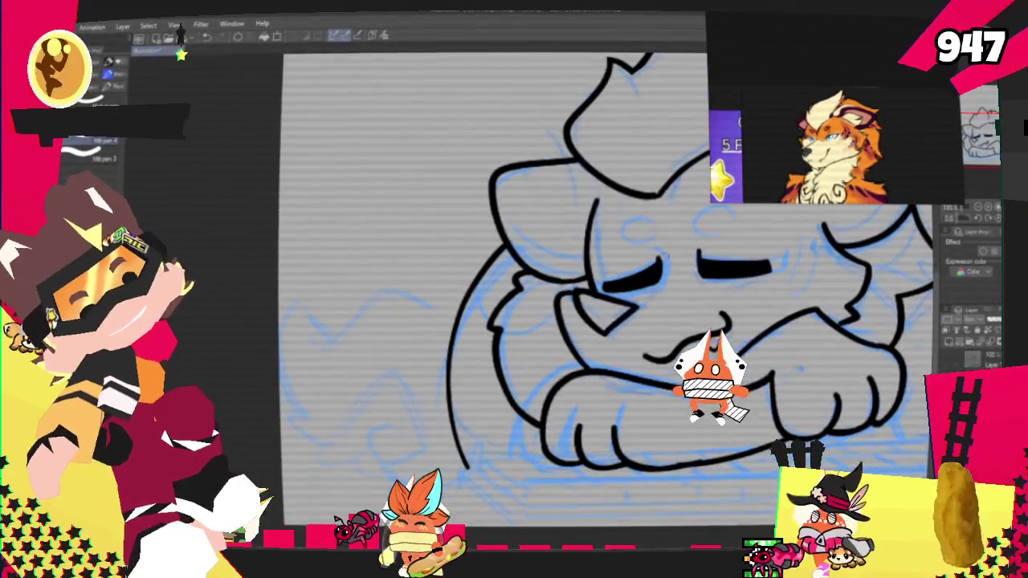
pyautogui.moveTo(305, 321); pyautogui.dragTo(453, 317)
pyautogui.moveTo(300, 310)
pyautogui.mouseDown()
pyautogui.moveTo(288, 413)
pyautogui.moveTo(330, 433)
pyautogui.mouseUp()
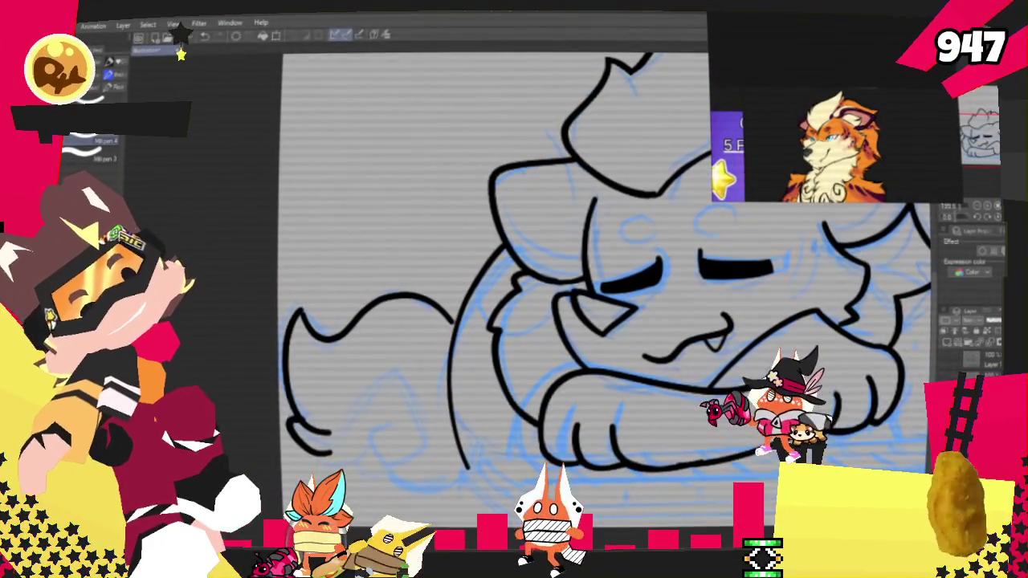
pyautogui.hotkey('ctrl', 'z')
pyautogui.hotkey('ctrl', 'z')
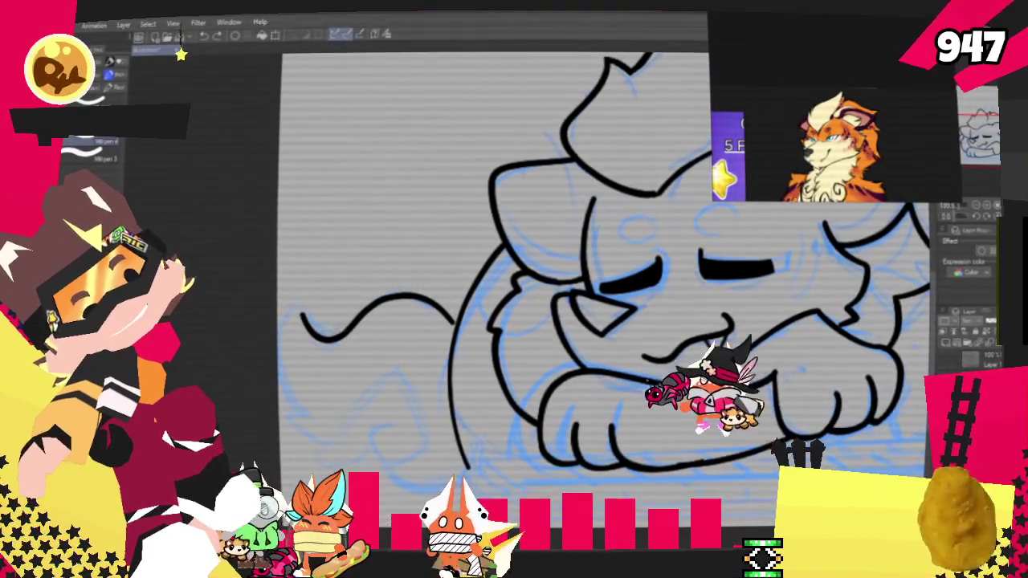
pyautogui.moveTo(300, 313); pyautogui.dragTo(321, 418)
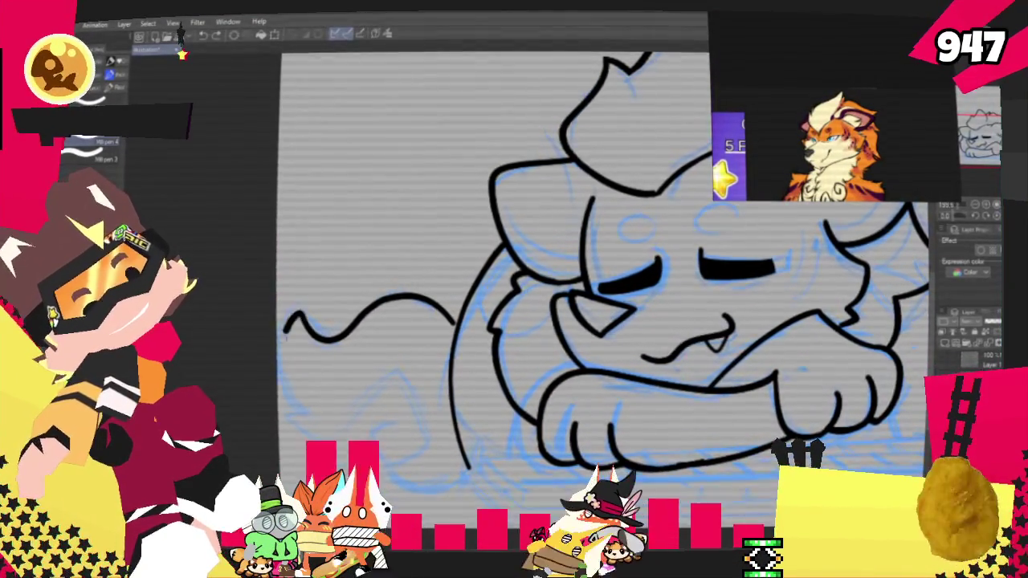
pyautogui.hotkey('ctrl', 'z')
pyautogui.moveTo(278, 357); pyautogui.dragTo(336, 442)
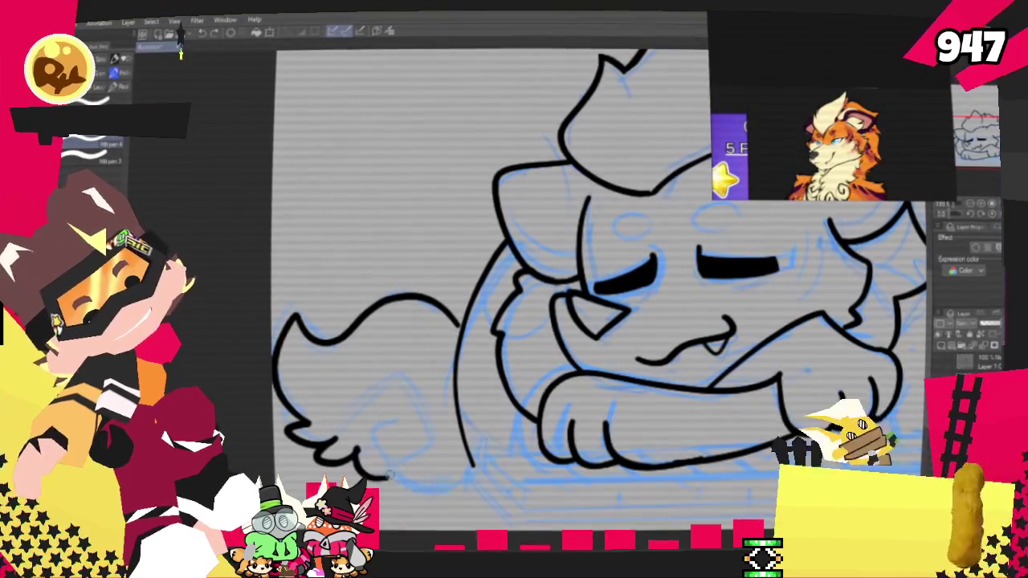
pyautogui.moveTo(391, 476); pyautogui.dragTo(474, 464)
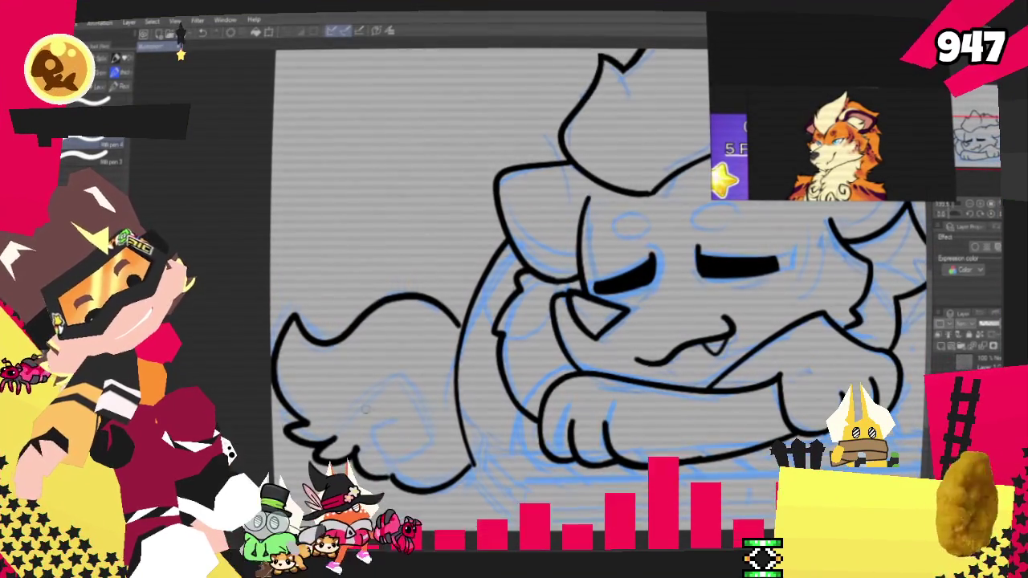
pyautogui.moveTo(378, 384)
pyautogui.mouseDown()
pyautogui.moveTo(419, 443)
pyautogui.moveTo(378, 448)
pyautogui.mouseUp()
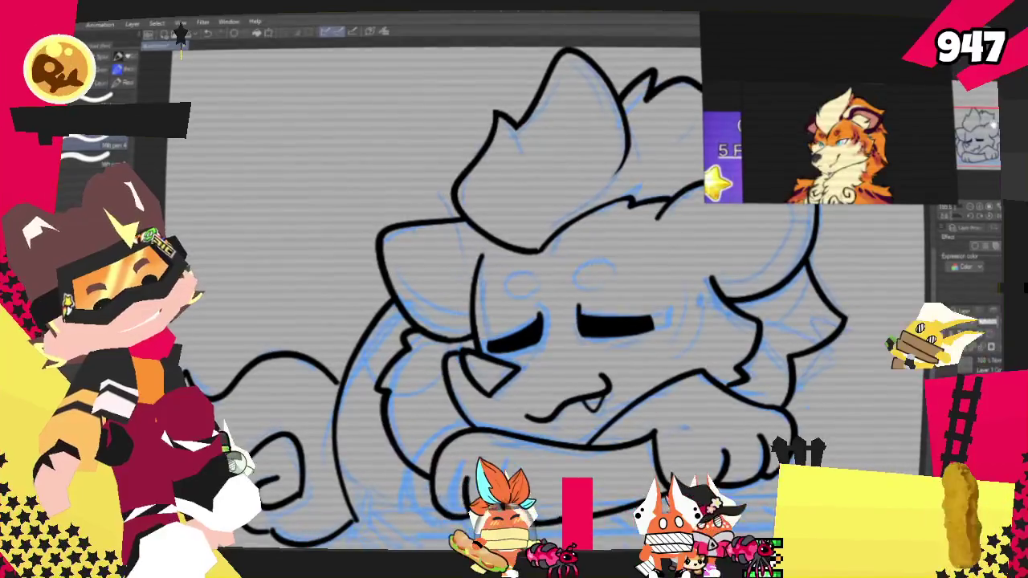
# Step: Switch to the second chibi canvas, tint its sketch layer blue, and delete the extra layer
pyautogui.click(945, 334)
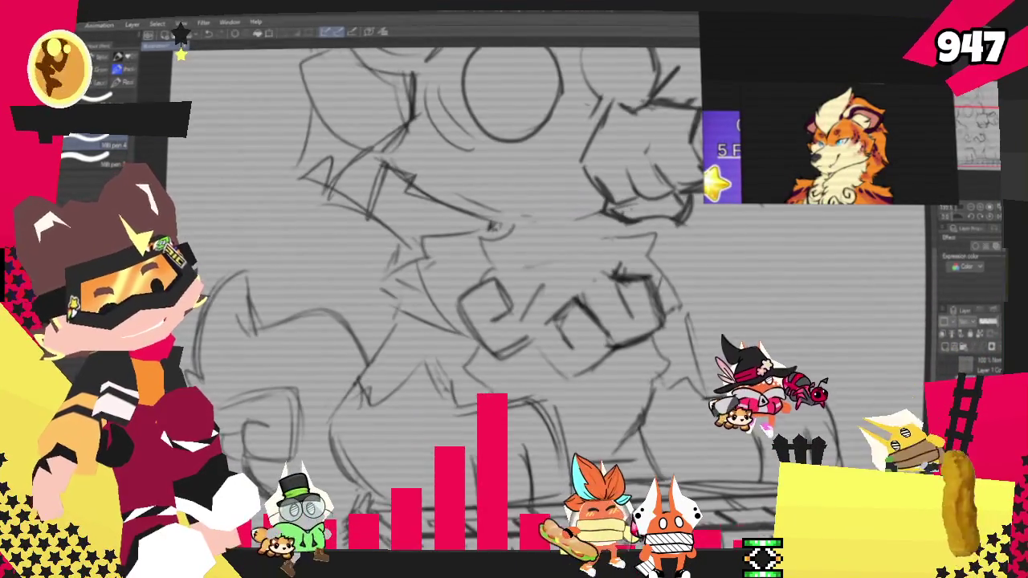
pyautogui.click(962, 345)
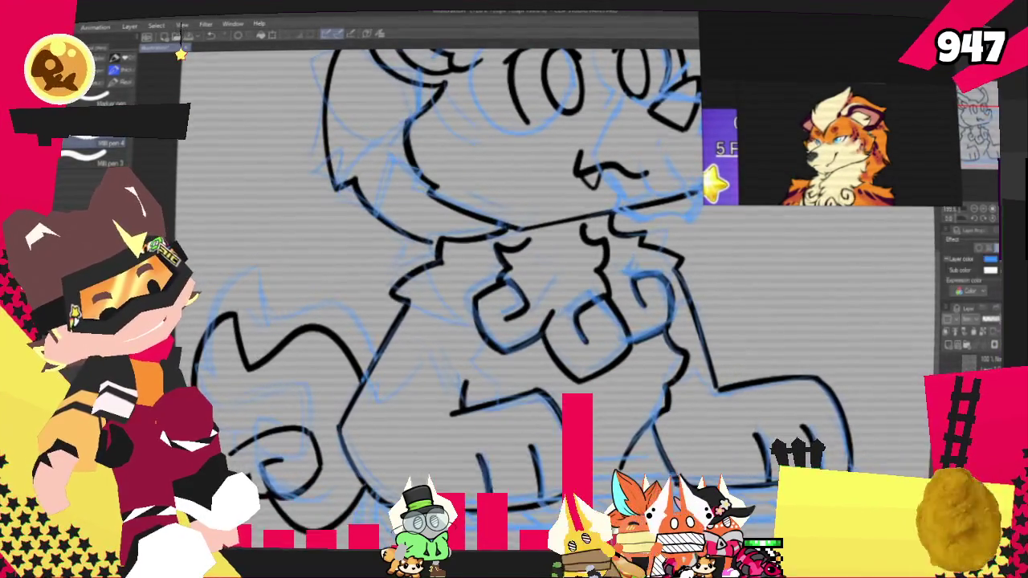
pyautogui.press('Delete')
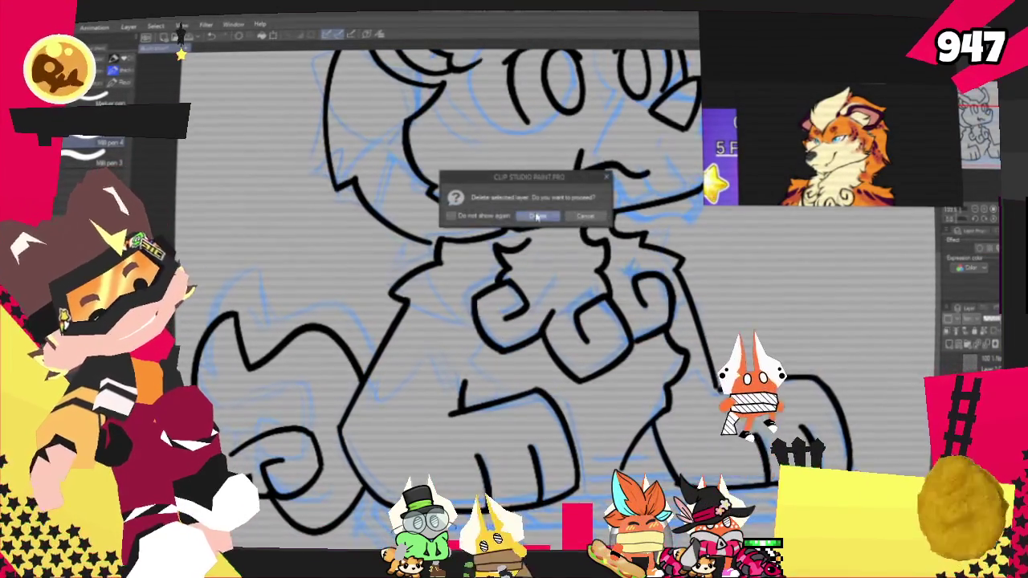
pyautogui.click(537, 217)
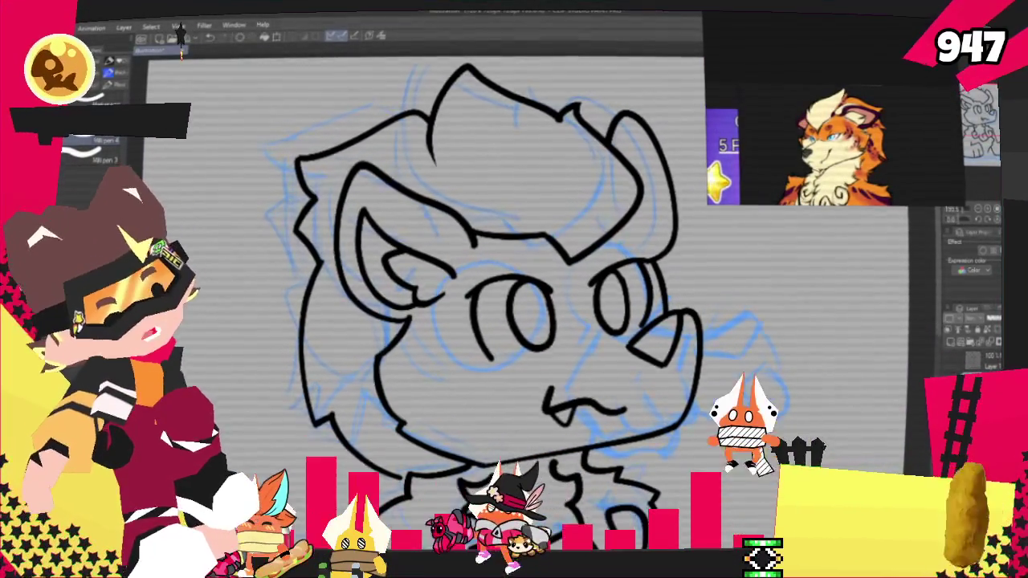
pyautogui.hotkey('ctrl', 'z')
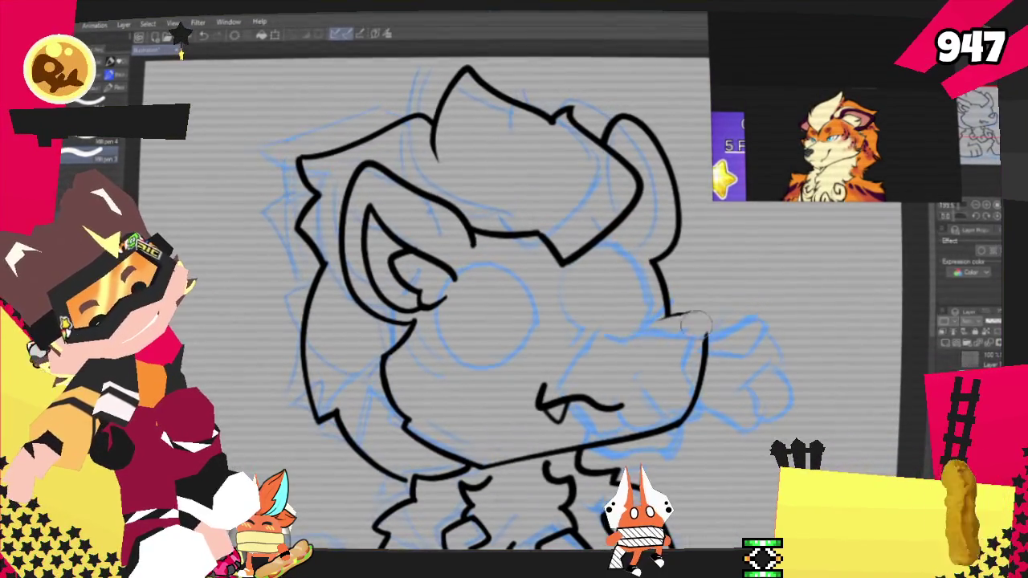
pyautogui.moveTo(678, 323); pyautogui.dragTo(696, 303)
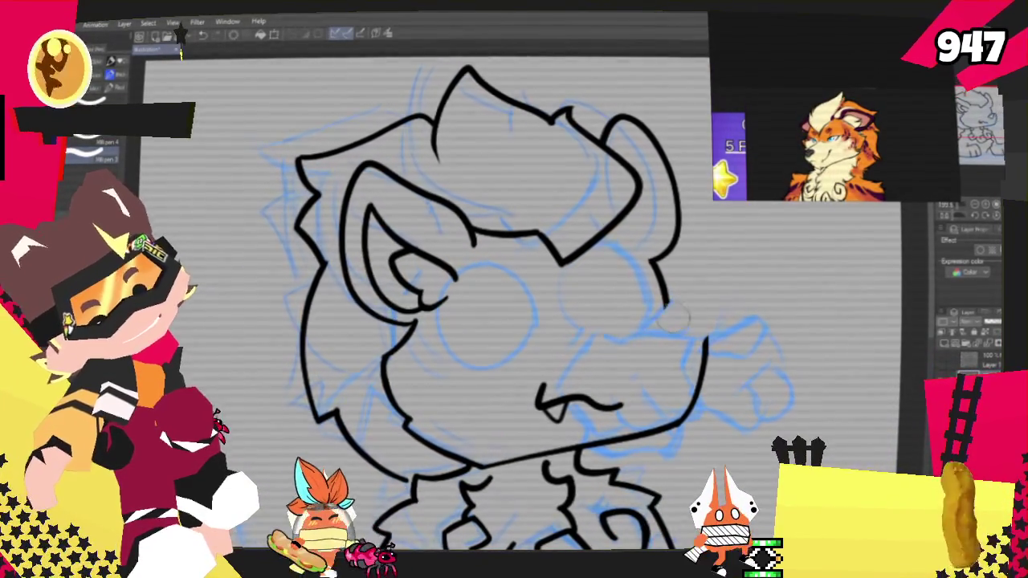
pyautogui.moveTo(690, 346)
pyautogui.mouseDown()
pyautogui.moveTo(689, 429)
pyautogui.moveTo(539, 408)
pyautogui.mouseUp()
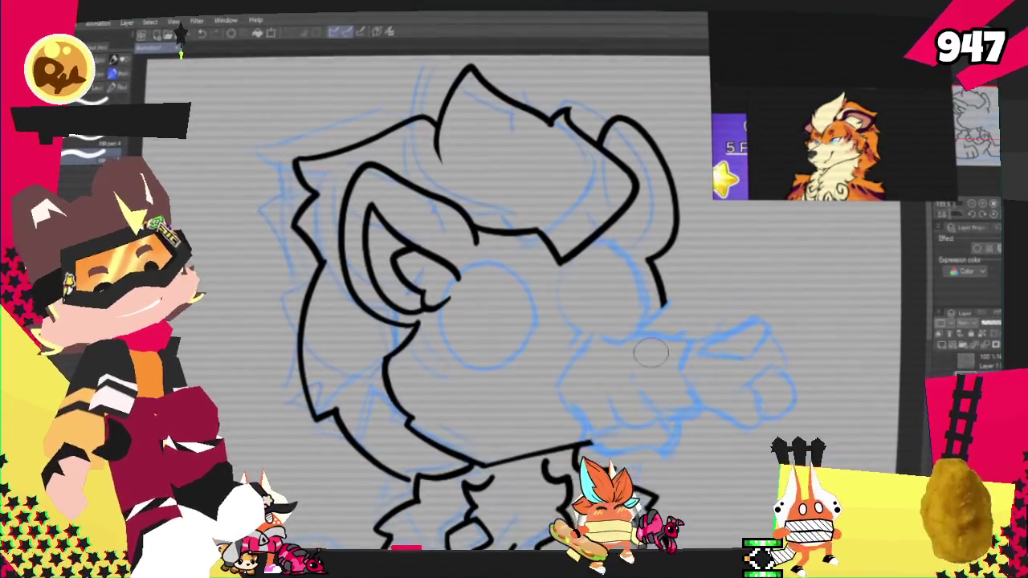
pyautogui.moveTo(650, 354); pyautogui.dragTo(510, 165)
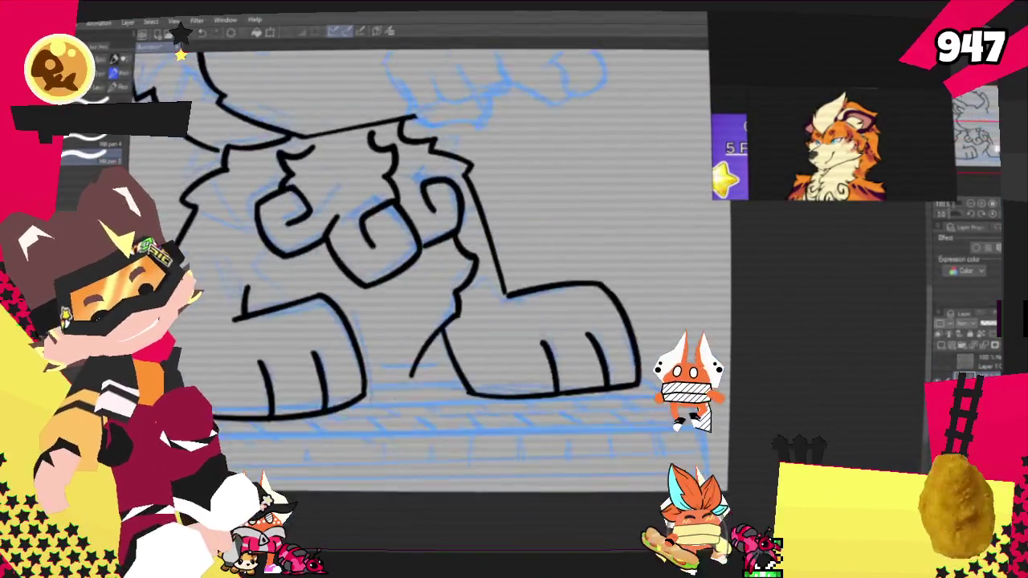
pyautogui.moveTo(489, 541); pyautogui.dragTo(532, 477)
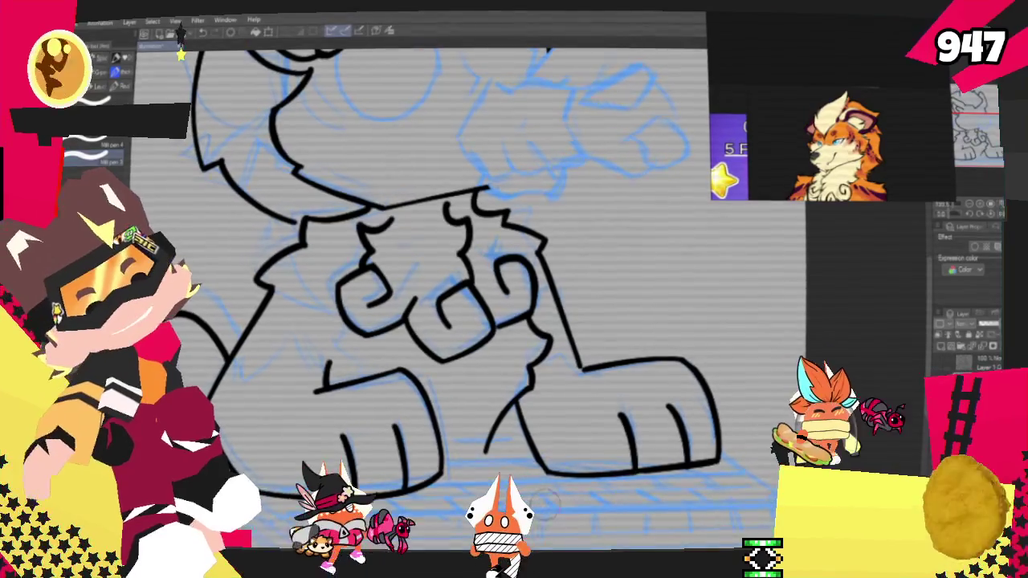
pyautogui.moveTo(450, 241)
pyautogui.mouseDown()
pyautogui.moveTo(426, 353)
pyautogui.moveTo(442, 514)
pyautogui.mouseUp()
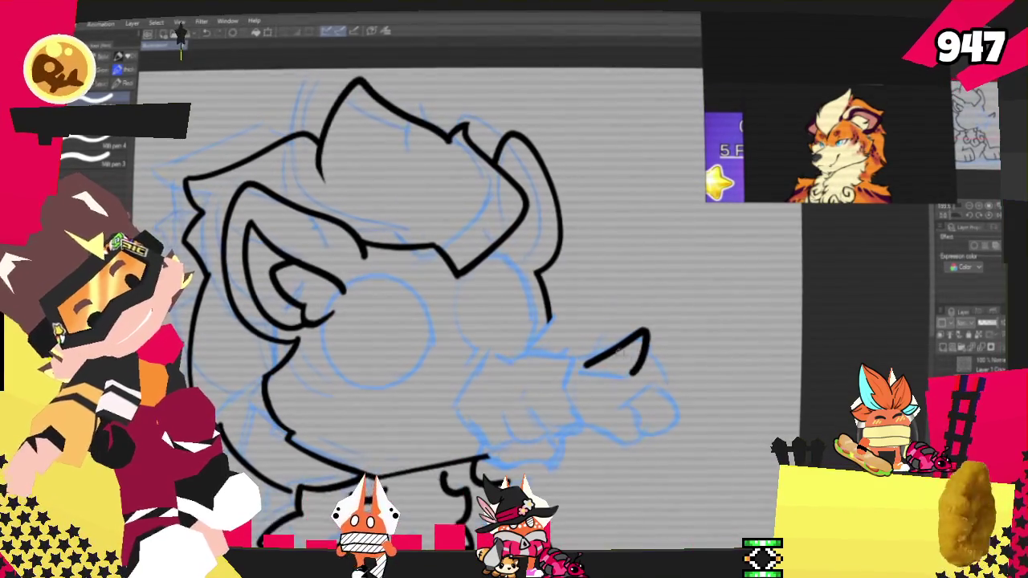
# Step: Ink a pointed triangle at the outstretched fist, redrawing its closing base line
pyautogui.moveTo(587, 365); pyautogui.dragTo(634, 374)
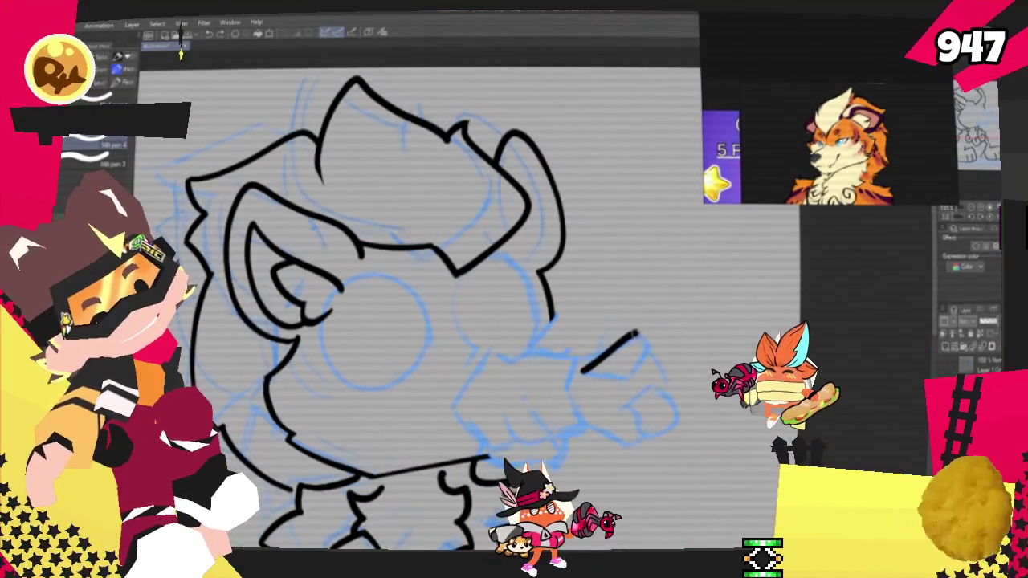
pyautogui.moveTo(637, 377); pyautogui.dragTo(578, 371)
pyautogui.hotkey('ctrl', 'z')
pyautogui.hotkey('ctrl', 'z')
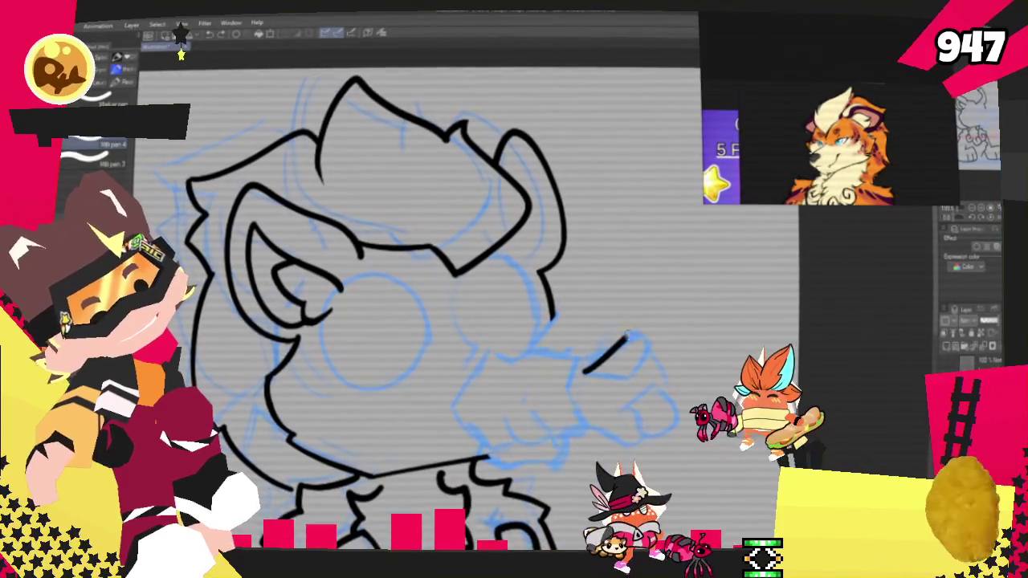
pyautogui.moveTo(635, 372); pyautogui.dragTo(585, 374)
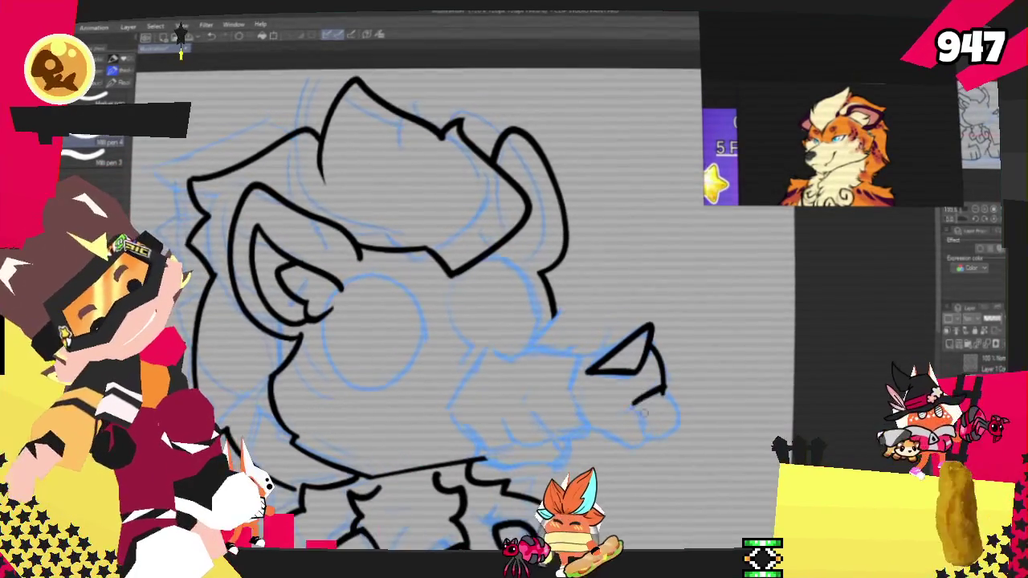
# Step: Start a rounded curve below the triangle, dropping the last closing stroke
pyautogui.moveTo(633, 408); pyautogui.dragTo(676, 432)
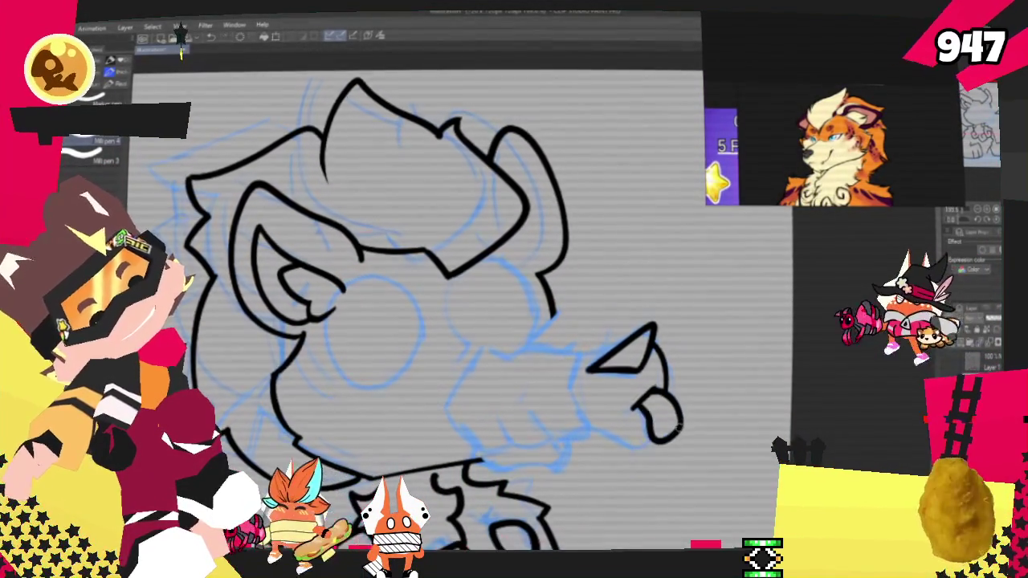
pyautogui.moveTo(652, 389); pyautogui.dragTo(679, 433)
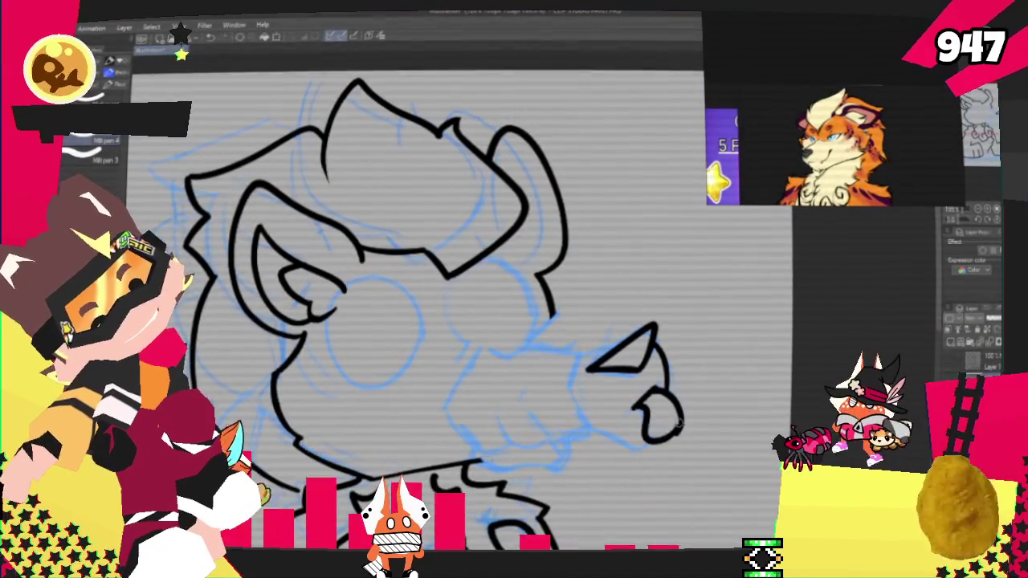
pyautogui.hotkey('ctrl', 'z')
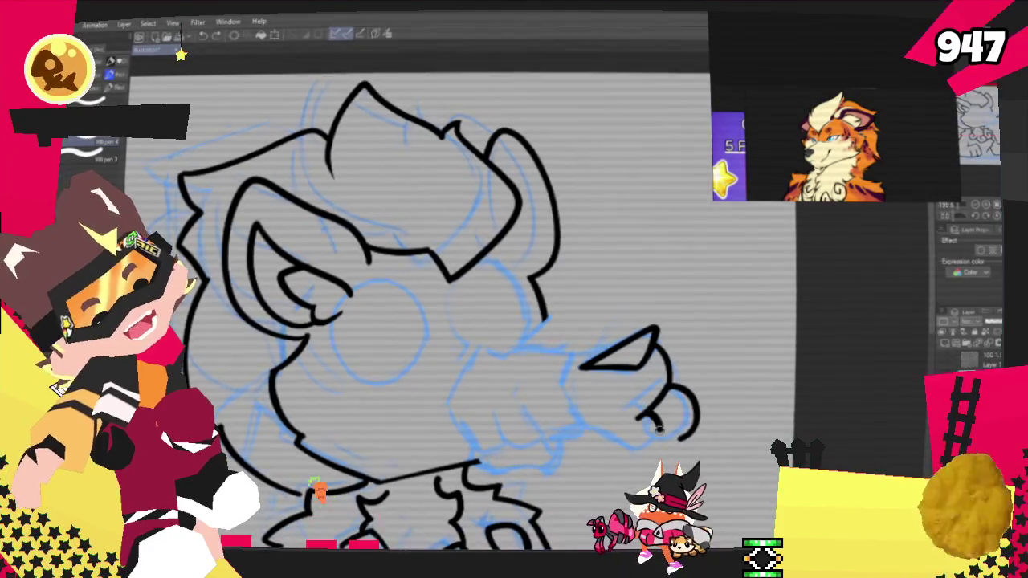
# Step: Ink a short stroke and a curve under the triangle, then a knuckle stroke on the fist
pyautogui.moveTo(647, 422); pyautogui.dragTo(657, 433)
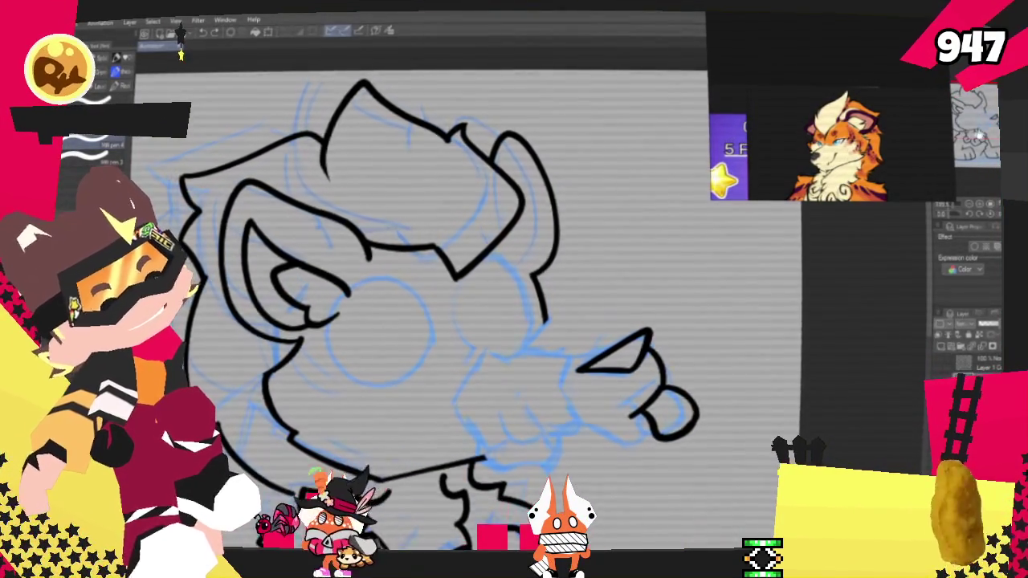
pyautogui.scroll(-3, 418, 305)
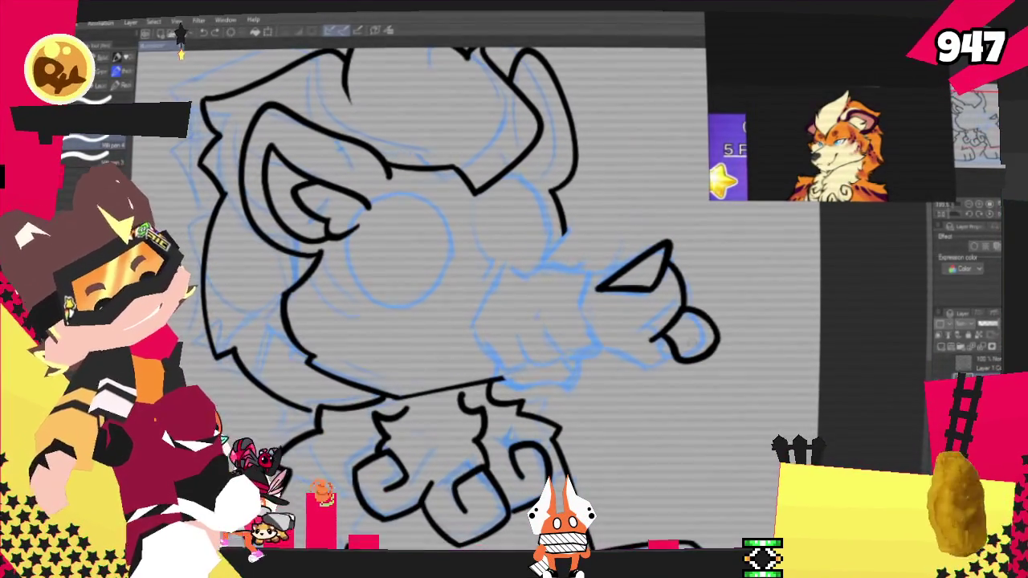
pyautogui.moveTo(599, 347); pyautogui.dragTo(665, 344)
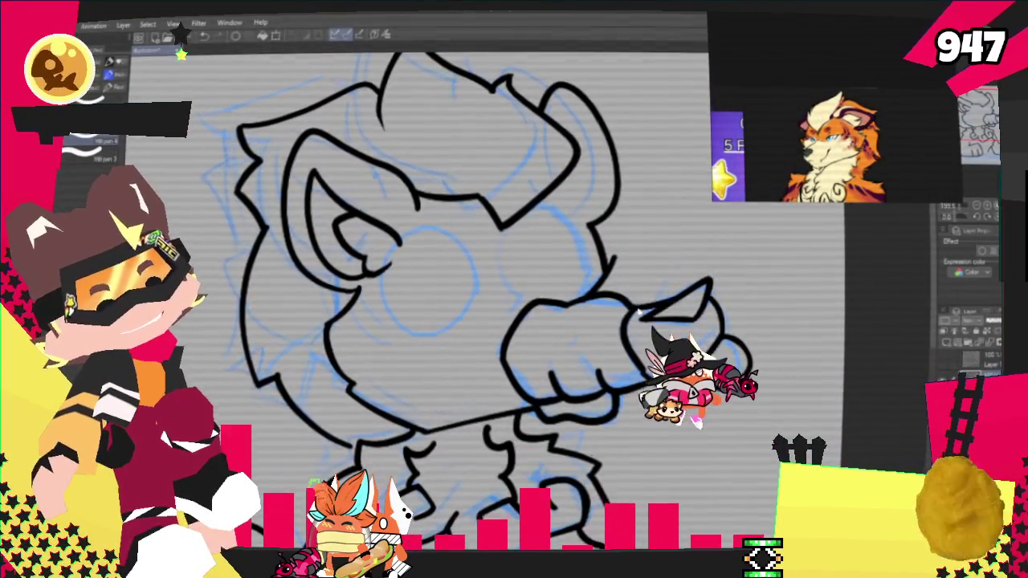
pyautogui.moveTo(679, 275); pyautogui.dragTo(679, 295)
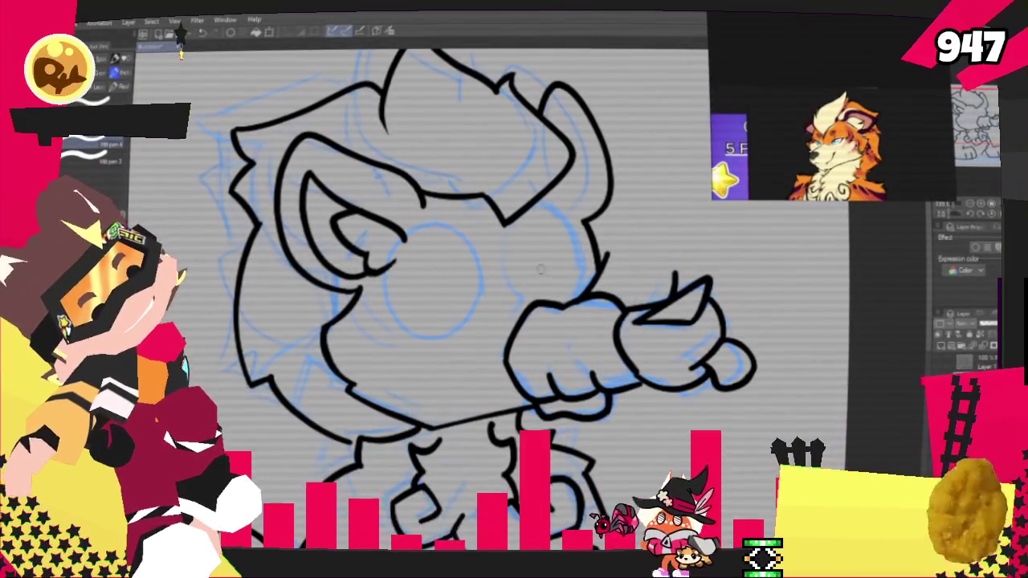
# Step: Ink an eye's round outline and a short stroke beside the left eye
pyautogui.moveTo(580, 273); pyautogui.dragTo(526, 295)
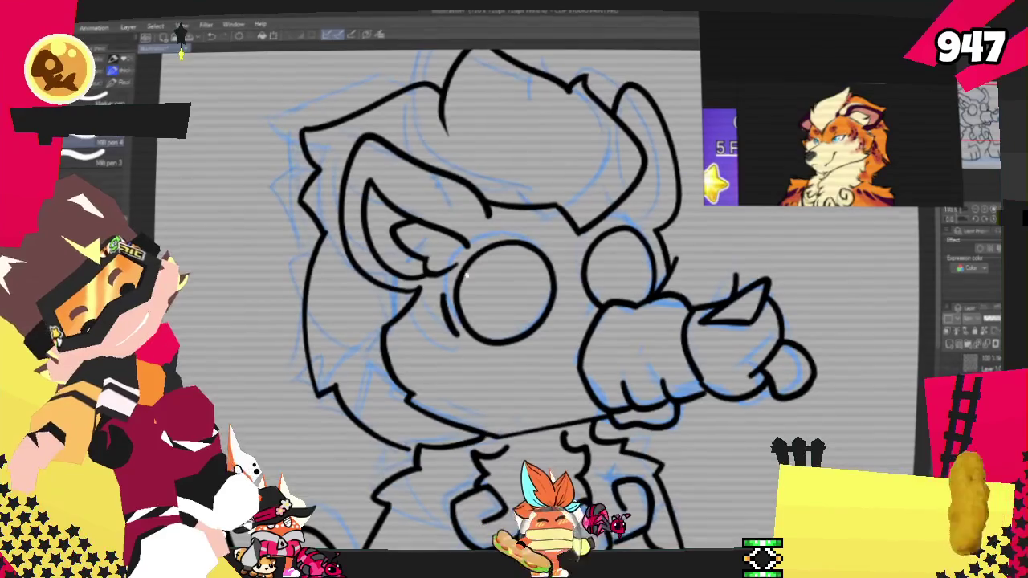
pyautogui.moveTo(440, 294); pyautogui.dragTo(446, 332)
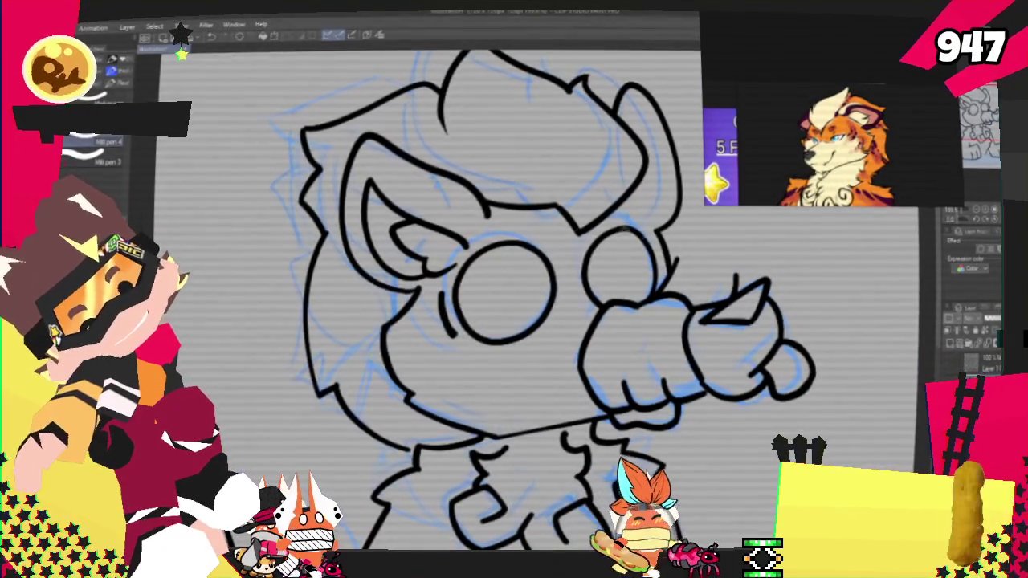
pyautogui.scroll(-3, 426, 297)
pyautogui.scroll(-3, 426, 298)
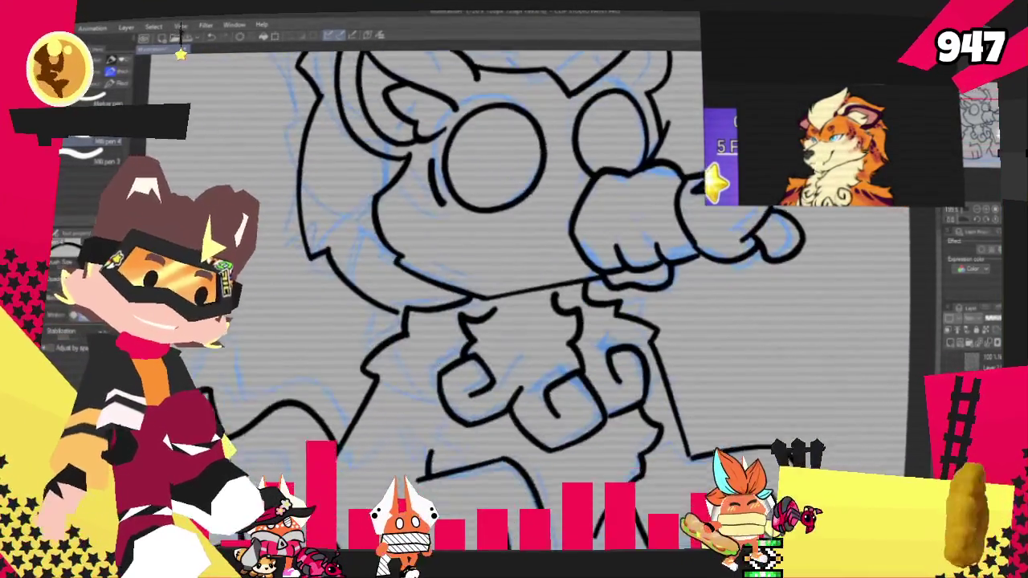
pyautogui.scroll(3, 442, 297)
pyautogui.moveTo(514, 321)
pyautogui.mouseDown()
pyautogui.moveTo(530, 277)
pyautogui.moveTo(587, 225)
pyautogui.mouseUp()
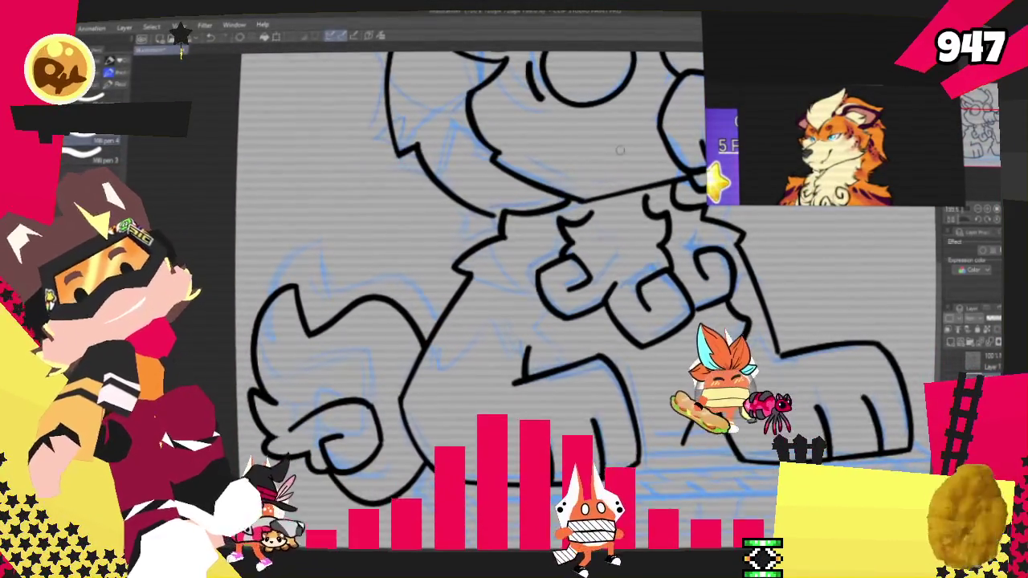
pyautogui.scroll(2, 514, 305)
pyautogui.moveTo(514, 241)
pyautogui.mouseDown()
pyautogui.moveTo(514, 354)
pyautogui.moveTo(554, 289)
pyautogui.moveTo(675, 265)
pyautogui.mouseUp()
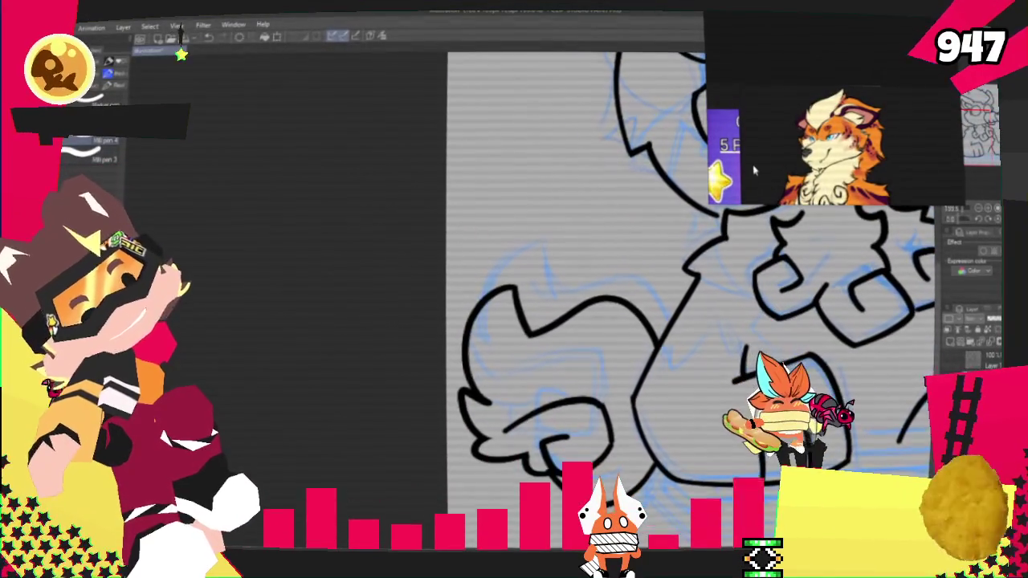
# Step: Erase the old tail lineart inside a lasso selection
pyautogui.press('m')
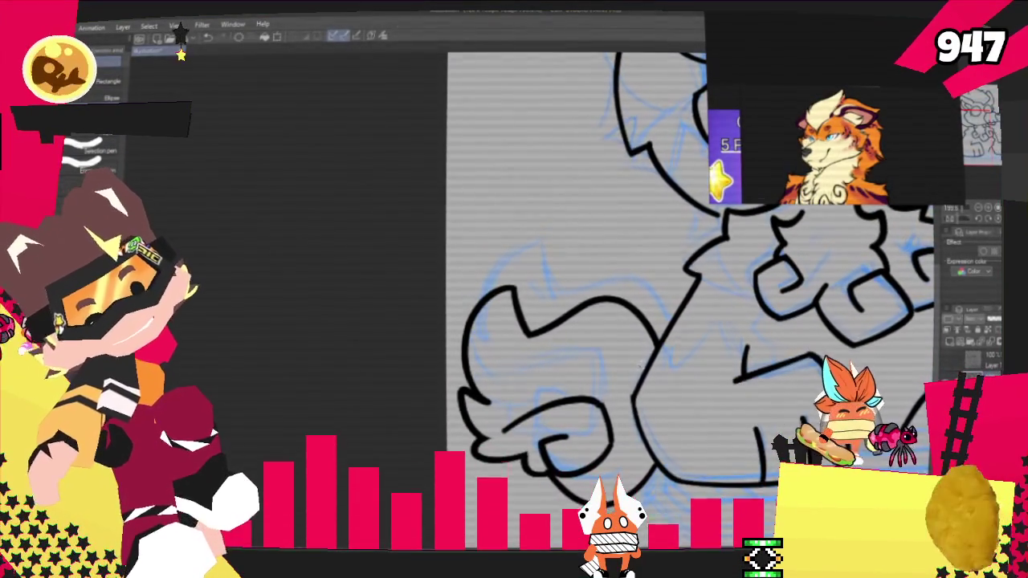
pyautogui.moveTo(662, 339)
pyautogui.mouseDown()
pyautogui.moveTo(562, 337)
pyautogui.moveTo(530, 450)
pyautogui.moveTo(685, 307)
pyautogui.mouseUp()
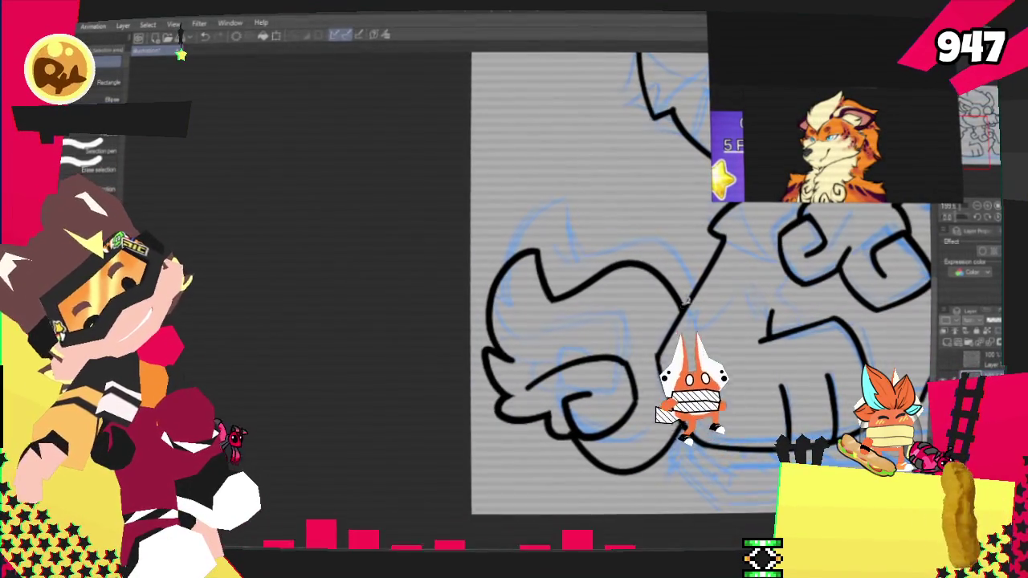
pyautogui.moveTo(688, 297); pyautogui.dragTo(678, 418)
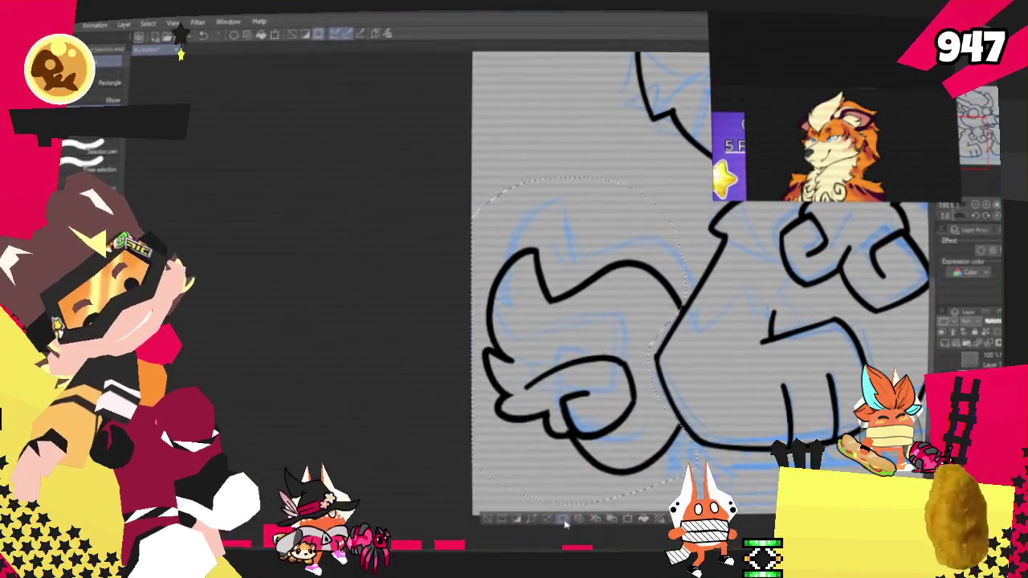
pyautogui.click(564, 522)
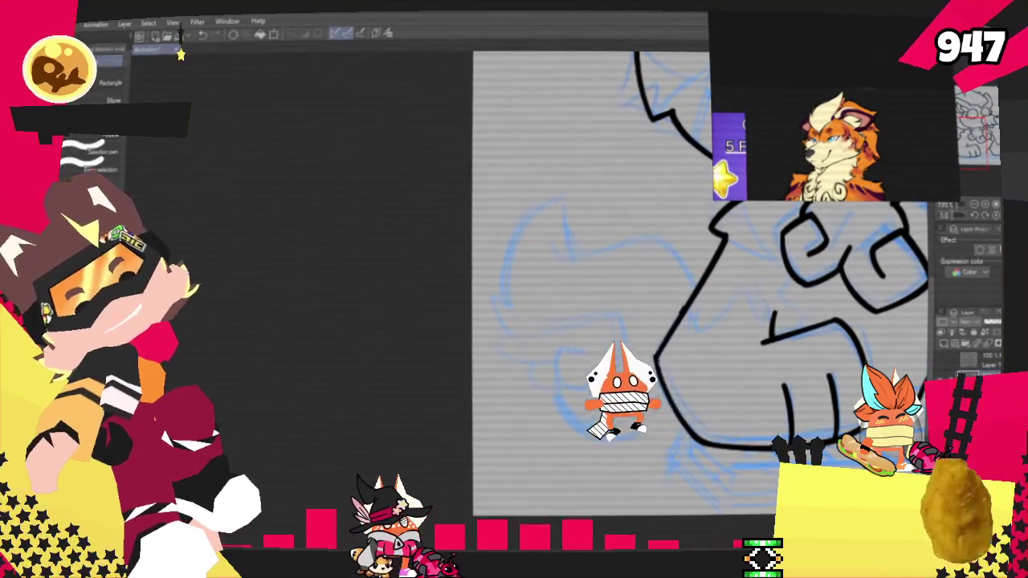
# Step: Redraw the tail's upper and lower curves, tip stroke and inner spiral curl
pyautogui.press('p')
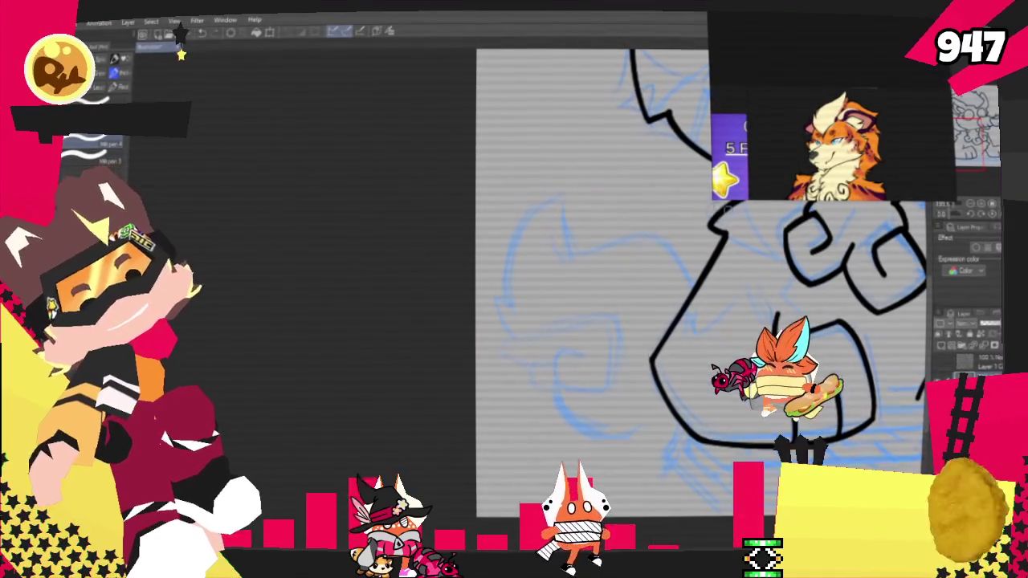
pyautogui.scroll(3, 596, 295)
pyautogui.moveTo(514, 322); pyautogui.dragTo(835, 241)
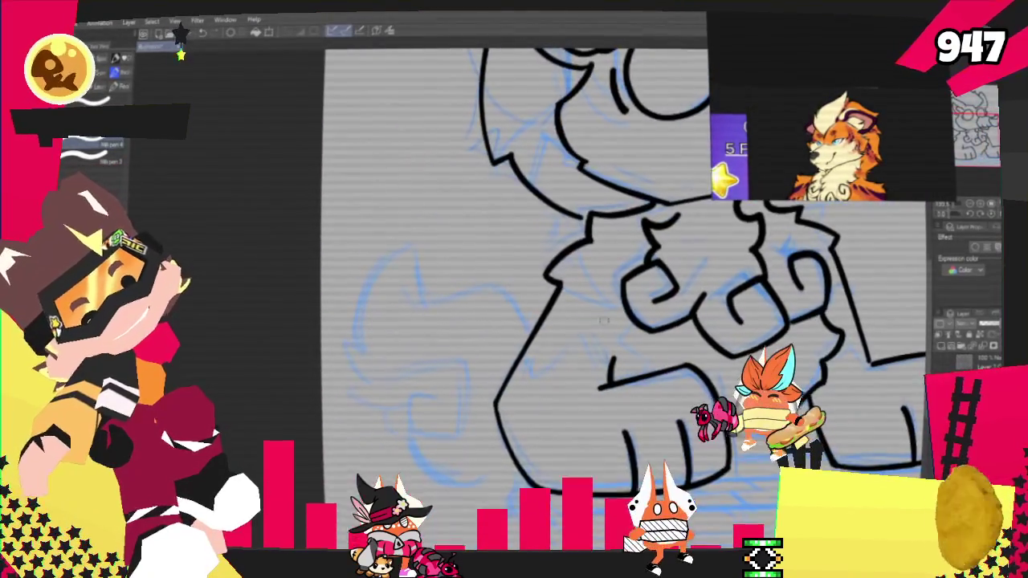
pyautogui.moveTo(529, 334)
pyautogui.mouseDown()
pyautogui.moveTo(436, 304)
pyautogui.moveTo(393, 372)
pyautogui.mouseUp()
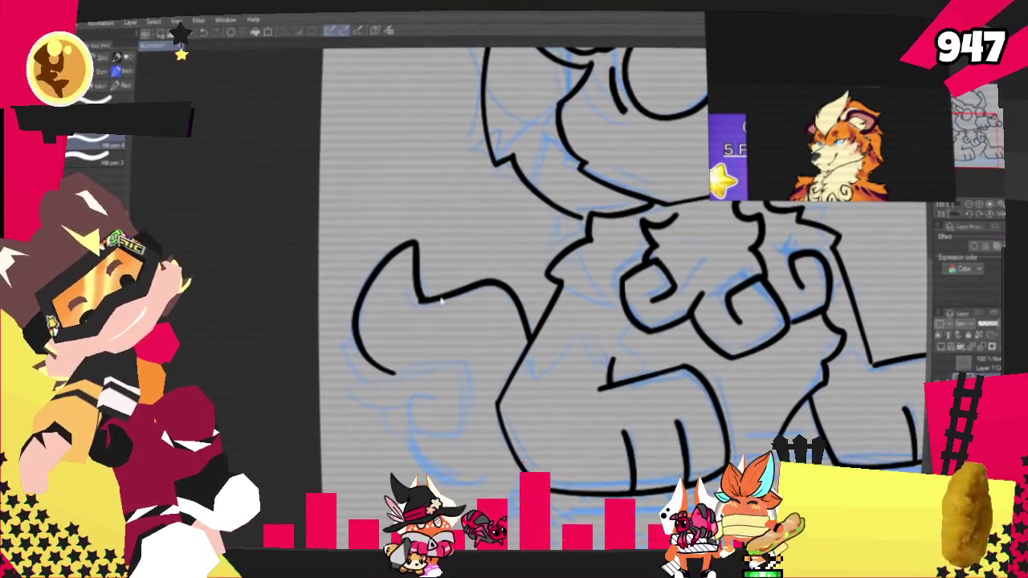
pyautogui.moveTo(351, 383); pyautogui.dragTo(394, 412)
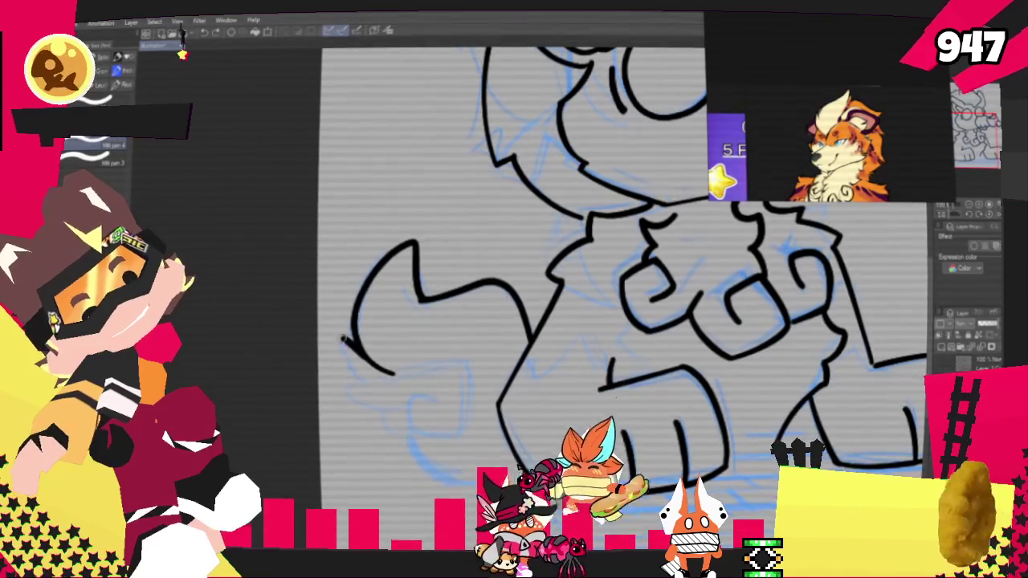
pyautogui.scroll(1, 437, 452)
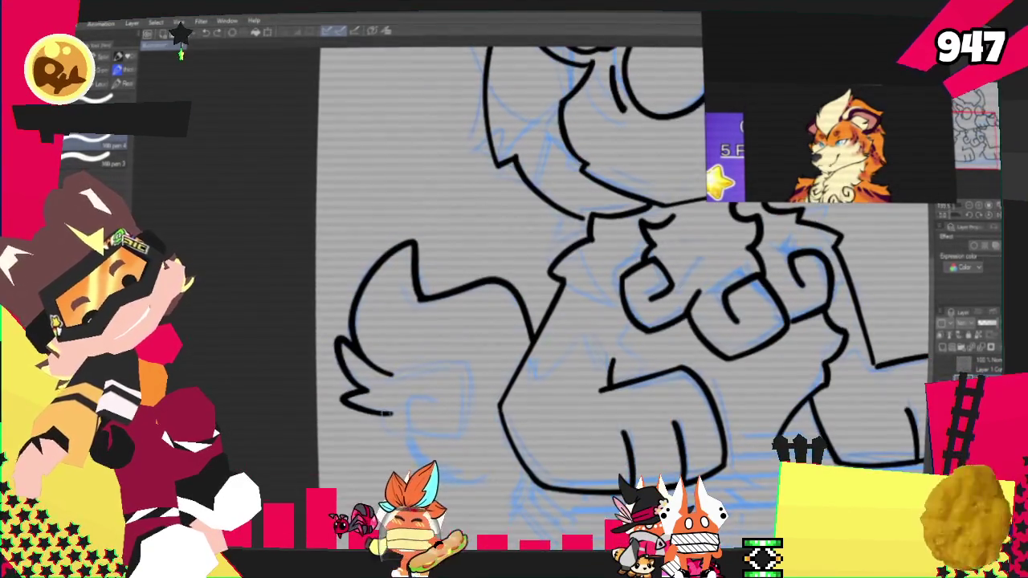
pyautogui.moveTo(386, 419); pyautogui.dragTo(411, 434)
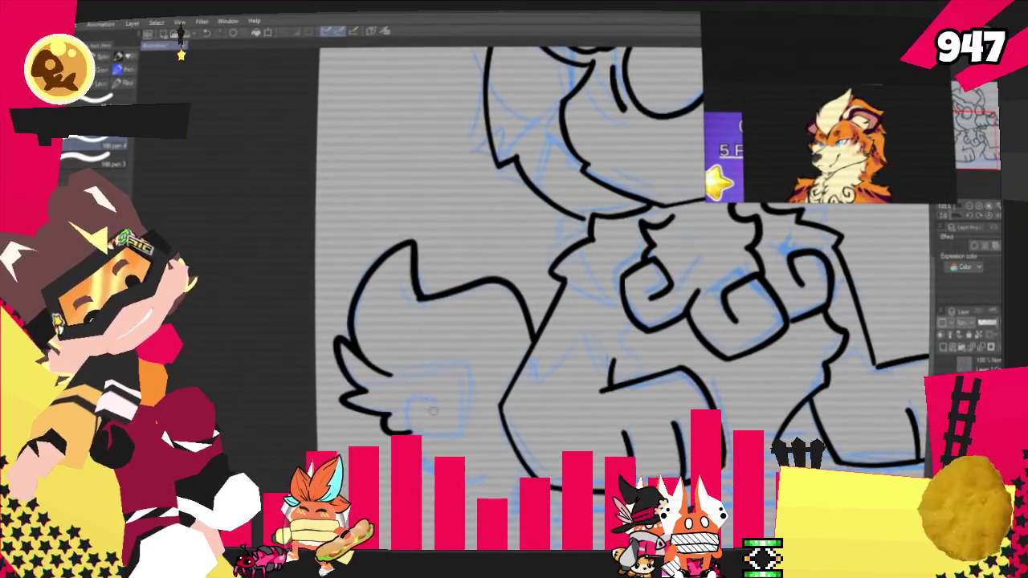
pyautogui.moveTo(434, 400)
pyautogui.mouseDown()
pyautogui.moveTo(457, 371)
pyautogui.moveTo(389, 379)
pyautogui.mouseUp()
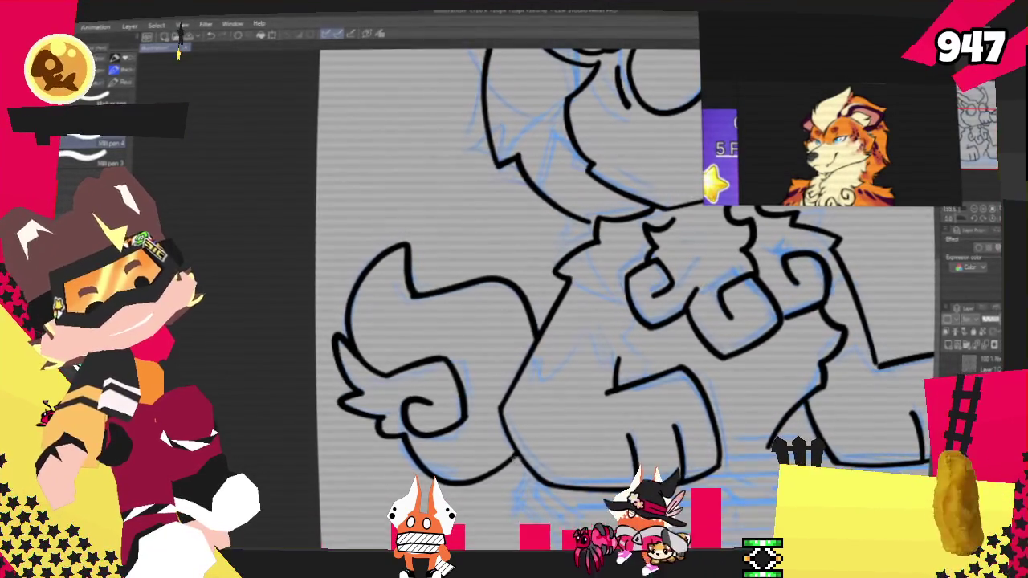
pyautogui.scroll(5, 627, 297)
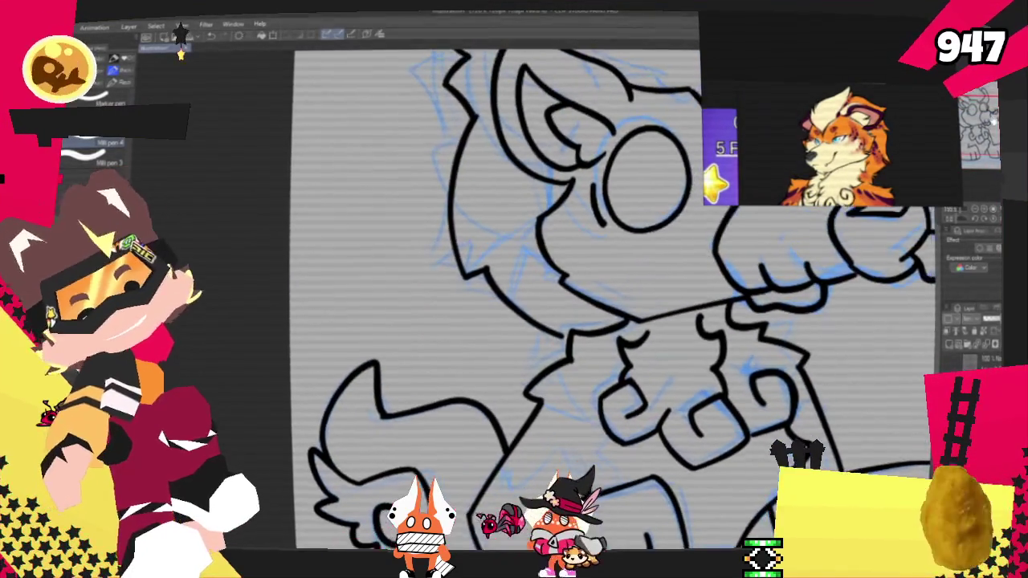
pyautogui.scroll(-1, 506, 320)
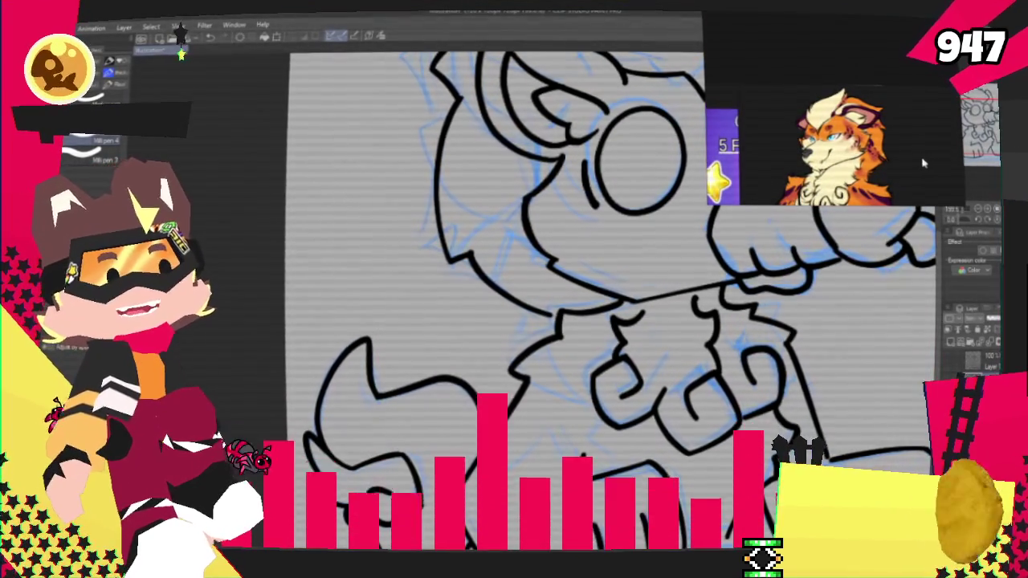
pyautogui.moveTo(562, 321)
pyautogui.mouseDown()
pyautogui.moveTo(494, 285)
pyautogui.moveTo(406, 430)
pyautogui.moveTo(457, 458)
pyautogui.moveTo(515, 437)
pyautogui.moveTo(567, 390)
pyautogui.mouseUp()
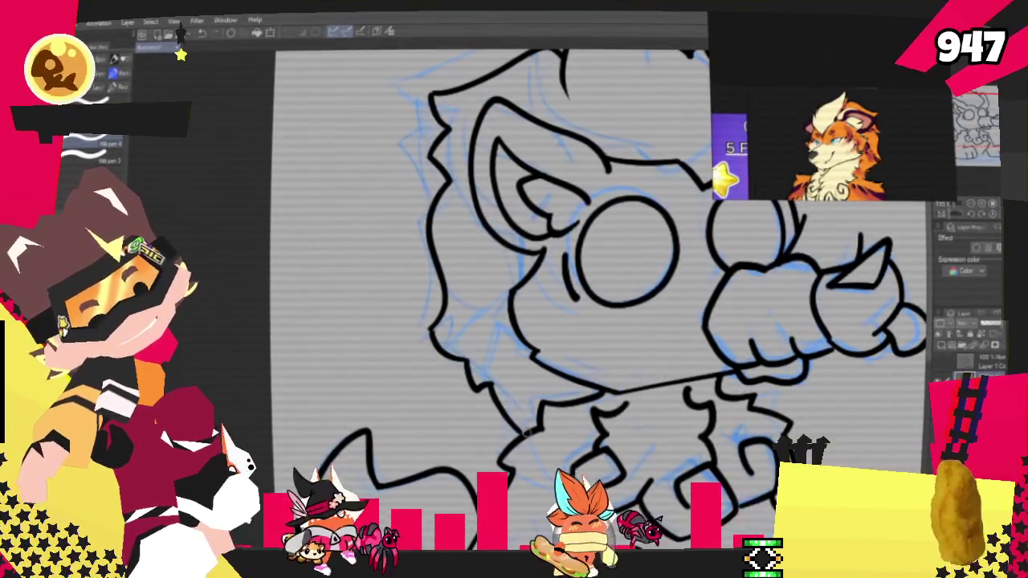
pyautogui.scroll(5, 514, 322)
pyautogui.scroll(-2, 514, 321)
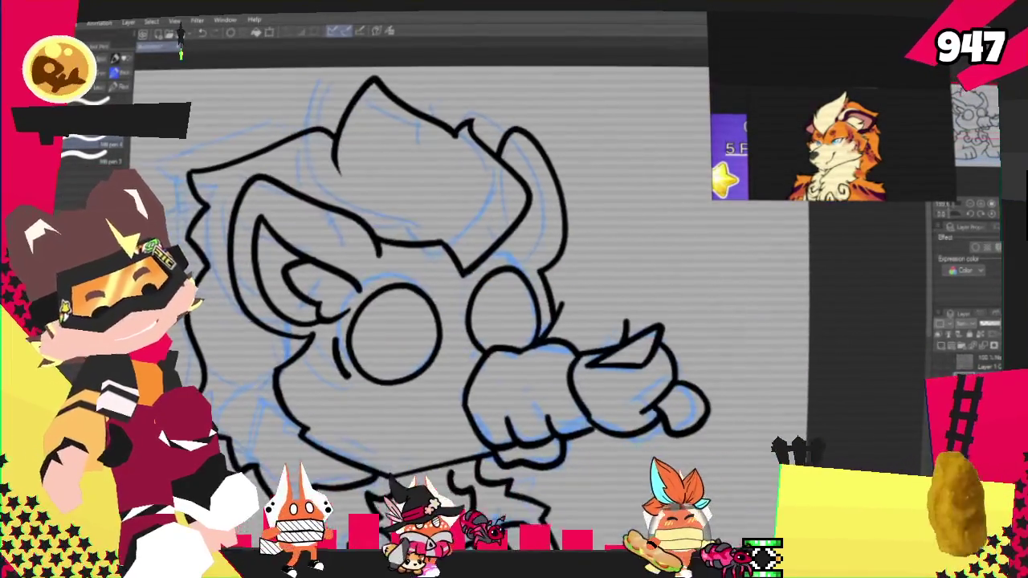
pyautogui.scroll(-3, 514, 321)
pyautogui.scroll(-1, 514, 321)
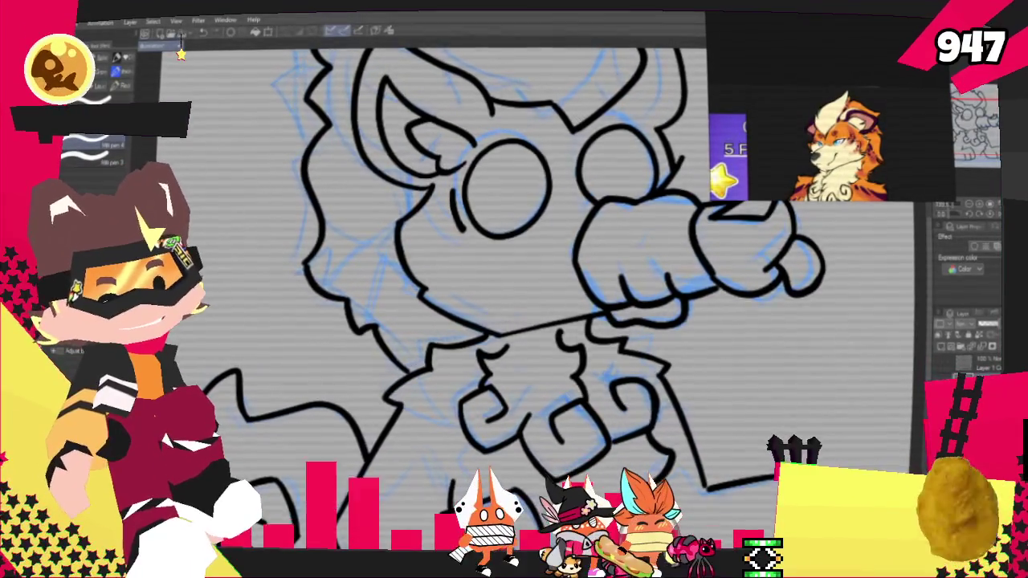
pyautogui.scroll(-1, 286, 478)
pyautogui.scroll(-3, 286, 478)
pyautogui.scroll(-1, 286, 478)
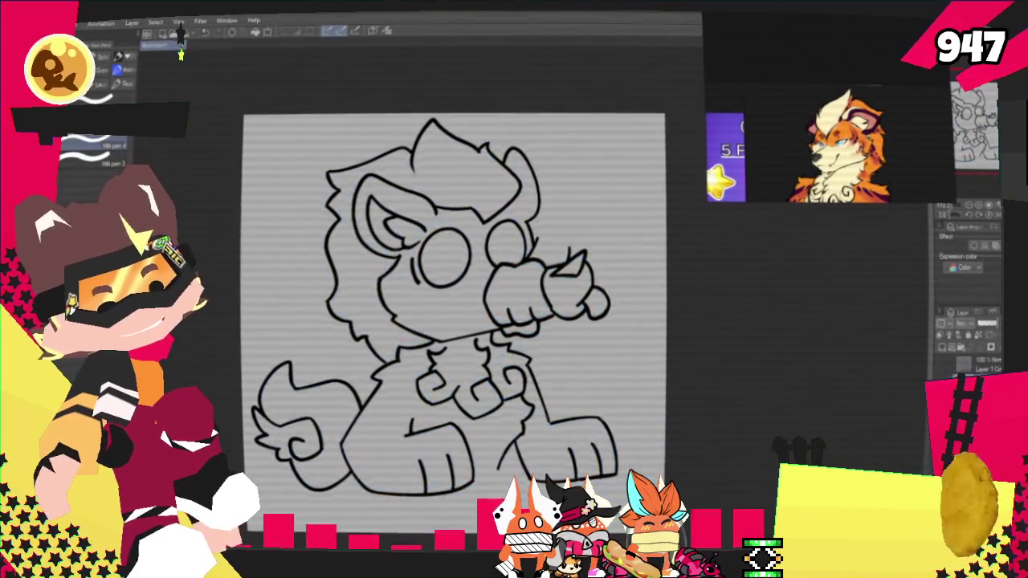
# Step: Select the second chibi's sketch layer, keep it visible, and tint it blue with Layer Color
pyautogui.click(958, 359)
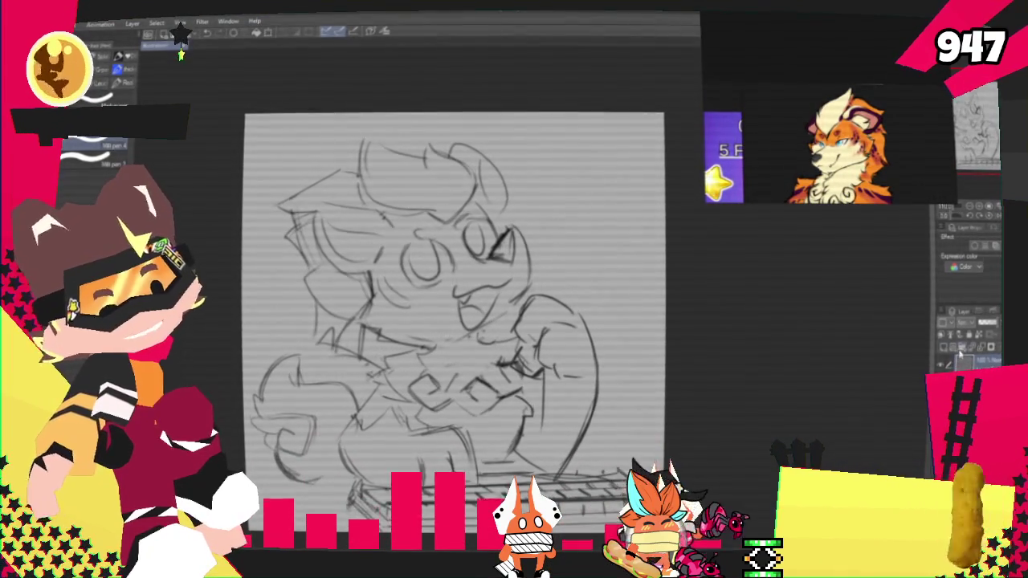
pyautogui.click(948, 363)
pyautogui.click(948, 363)
pyautogui.click(949, 363)
pyautogui.click(949, 363)
pyautogui.click(989, 246)
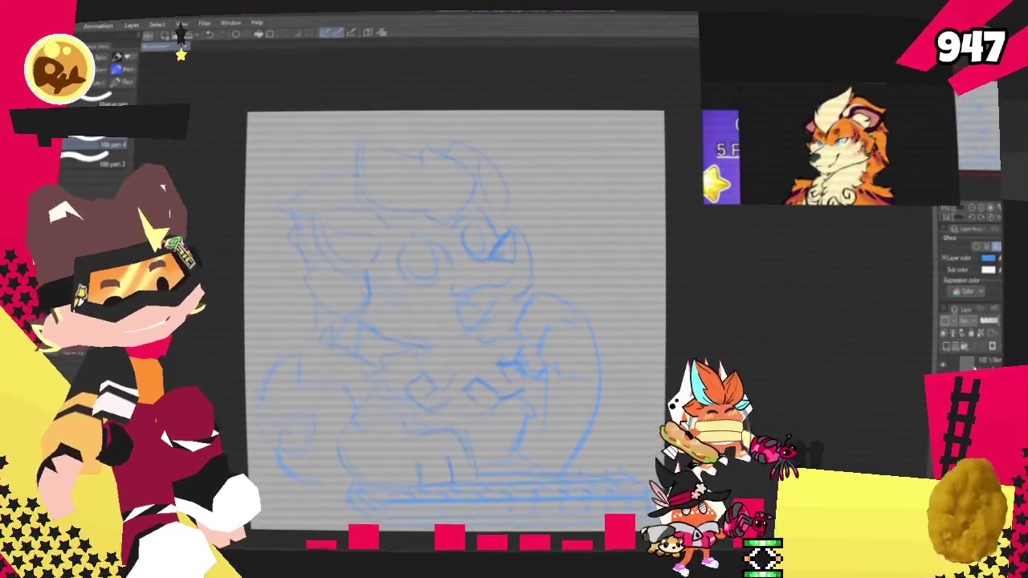
pyautogui.scroll(-2, 461, 408)
pyautogui.scroll(4, 461, 408)
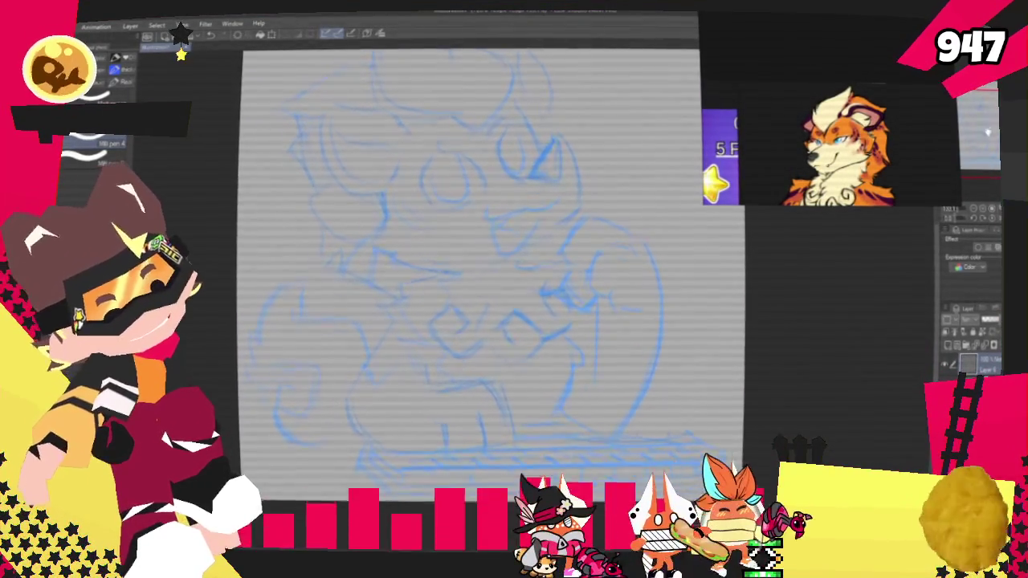
pyautogui.scroll(3, 514, 321)
pyautogui.scroll(1, 497, 322)
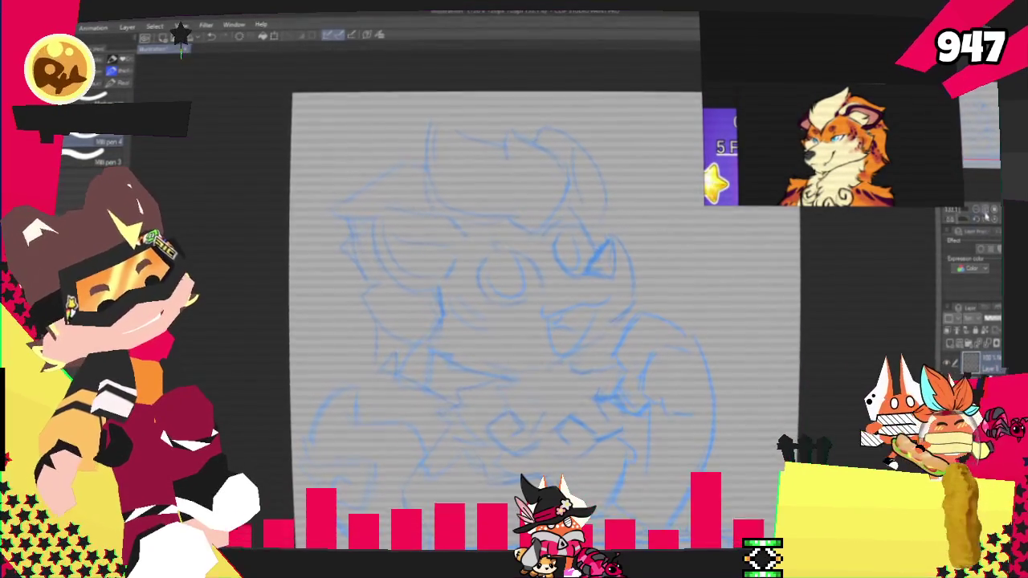
pyautogui.scroll(3, 498, 322)
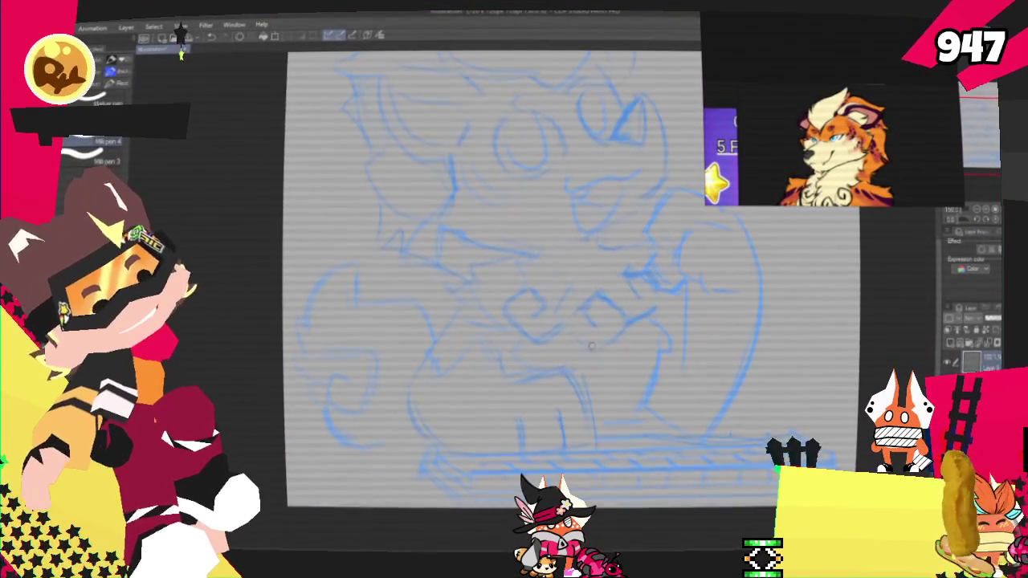
# Step: Ink the curly chest fluff and a two-part line at its upper left
pyautogui.moveTo(507, 388); pyautogui.dragTo(591, 442)
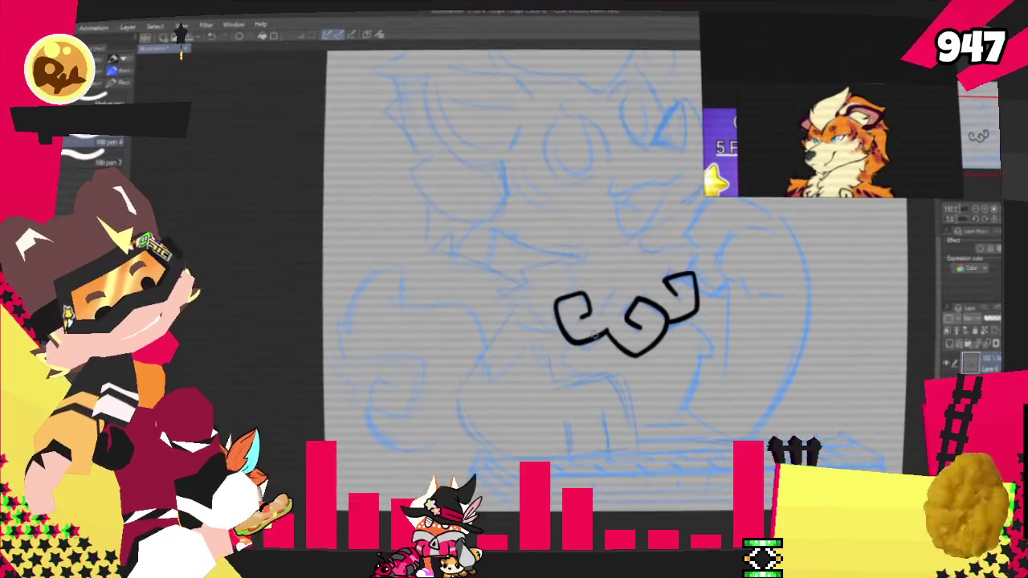
pyautogui.moveTo(625, 252); pyautogui.dragTo(648, 278)
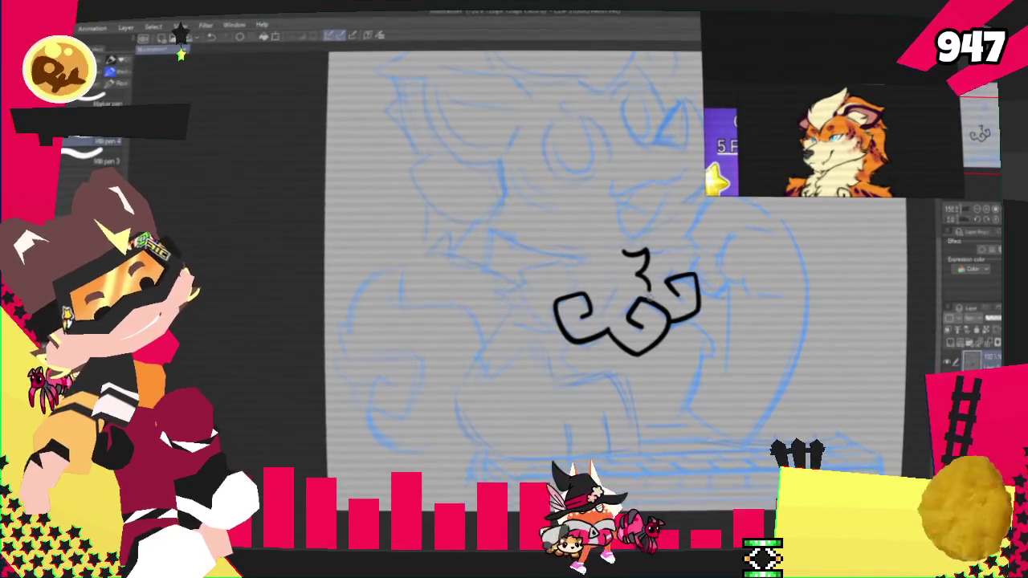
pyautogui.hotkey('ctrl', 'z')
pyautogui.moveTo(626, 368)
pyautogui.mouseDown()
pyautogui.moveTo(557, 449)
pyautogui.moveTo(642, 345)
pyautogui.mouseUp()
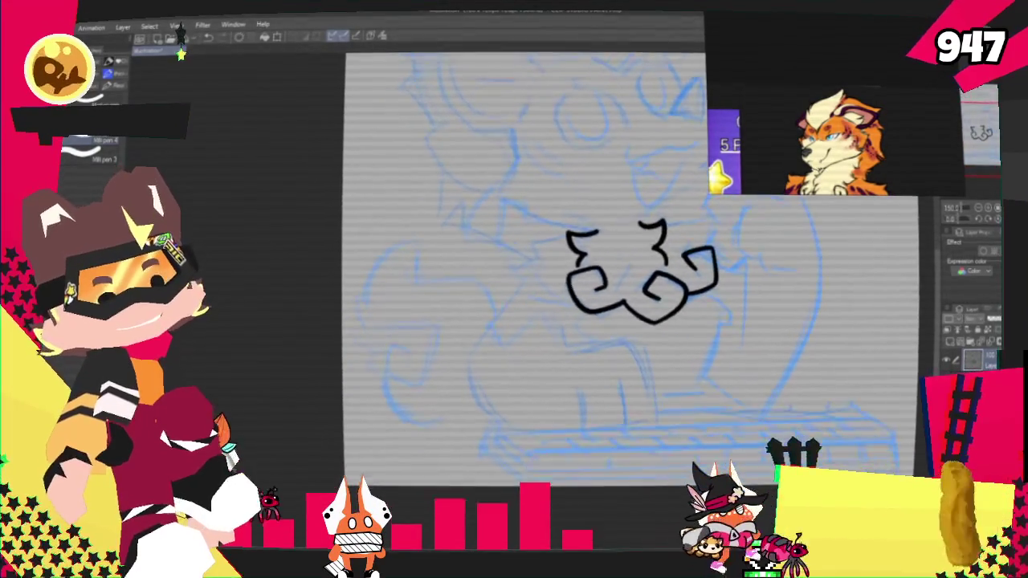
pyautogui.moveTo(541, 257); pyautogui.dragTo(605, 243)
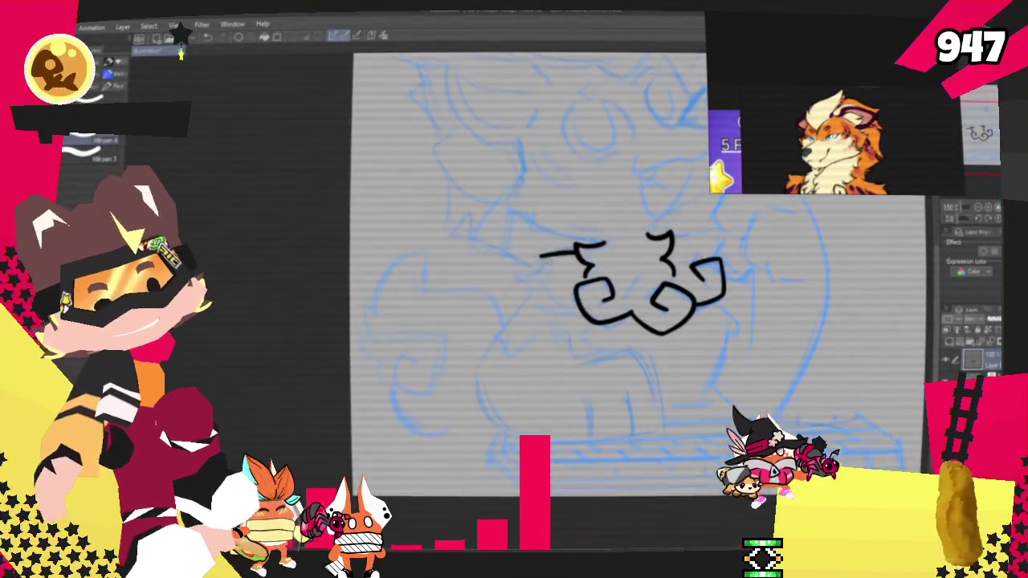
pyautogui.moveTo(540, 257); pyautogui.dragTo(516, 295)
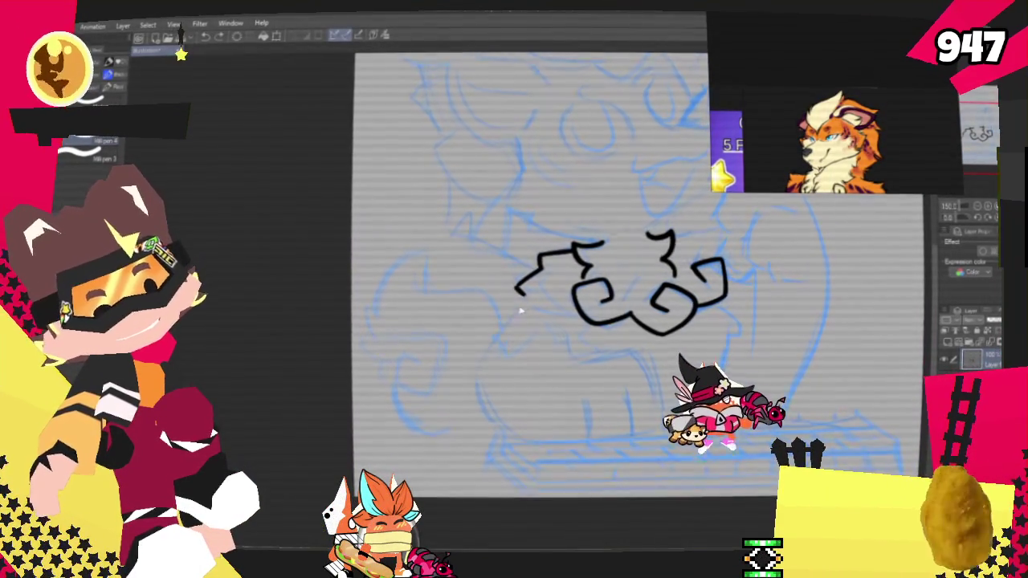
# Step: Redraw the body's diagonal side and ink the curved top of the front paw
pyautogui.hotkey('ctrl', 'z')
pyautogui.moveTo(522, 295); pyautogui.dragTo(469, 382)
pyautogui.moveTo(522, 295)
pyautogui.mouseDown()
pyautogui.moveTo(472, 376)
pyautogui.moveTo(511, 440)
pyautogui.mouseUp()
pyautogui.hotkey('ctrl', 'z')
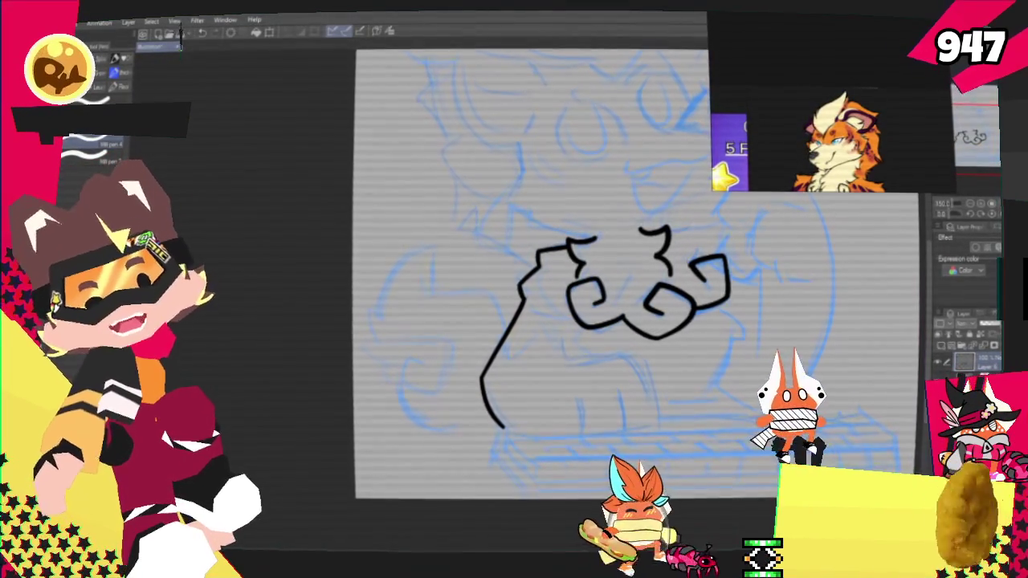
pyautogui.moveTo(568, 366); pyautogui.dragTo(634, 400)
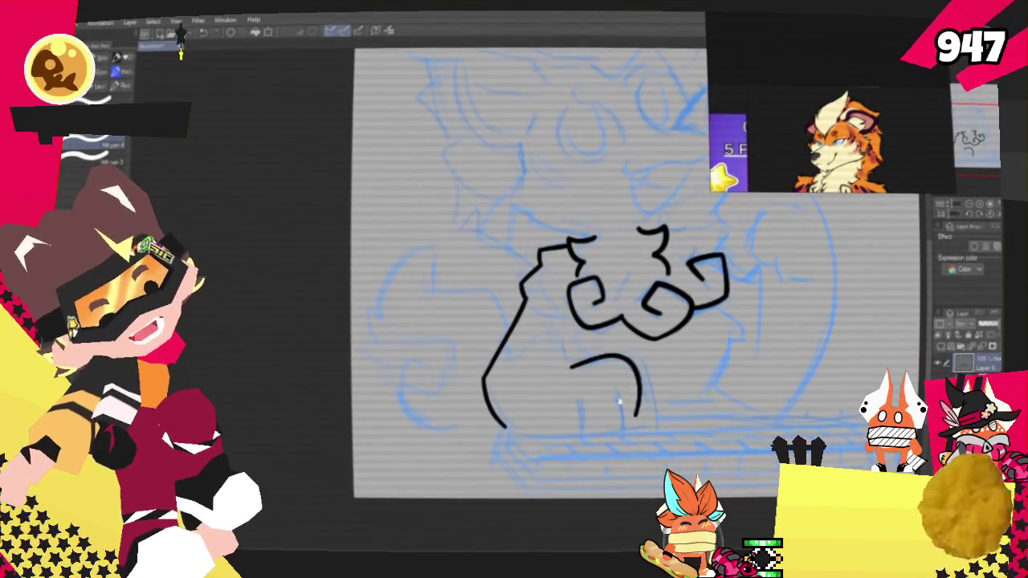
pyautogui.moveTo(638, 359); pyautogui.dragTo(652, 416)
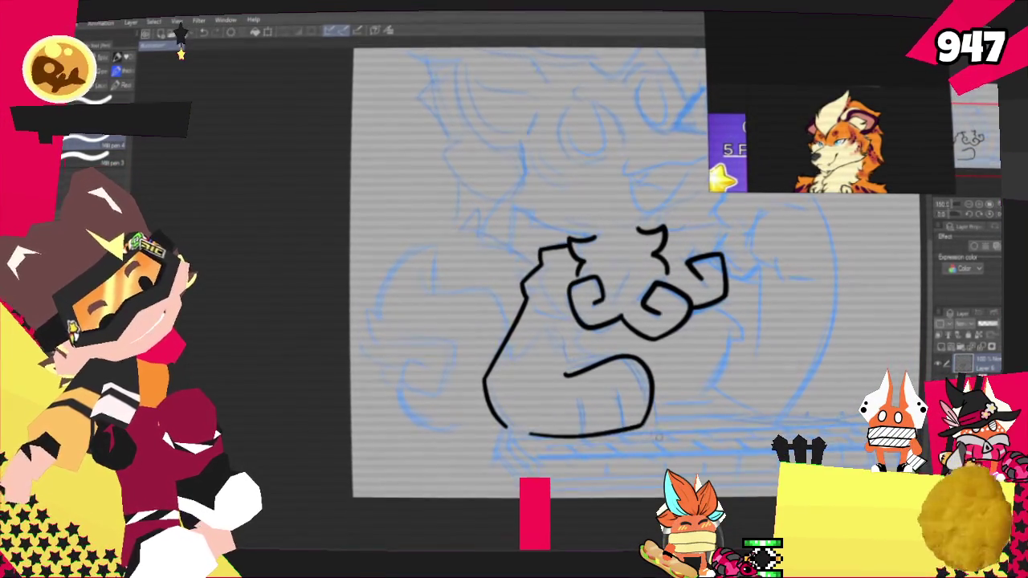
pyautogui.hotkey('ctrl', 'z')
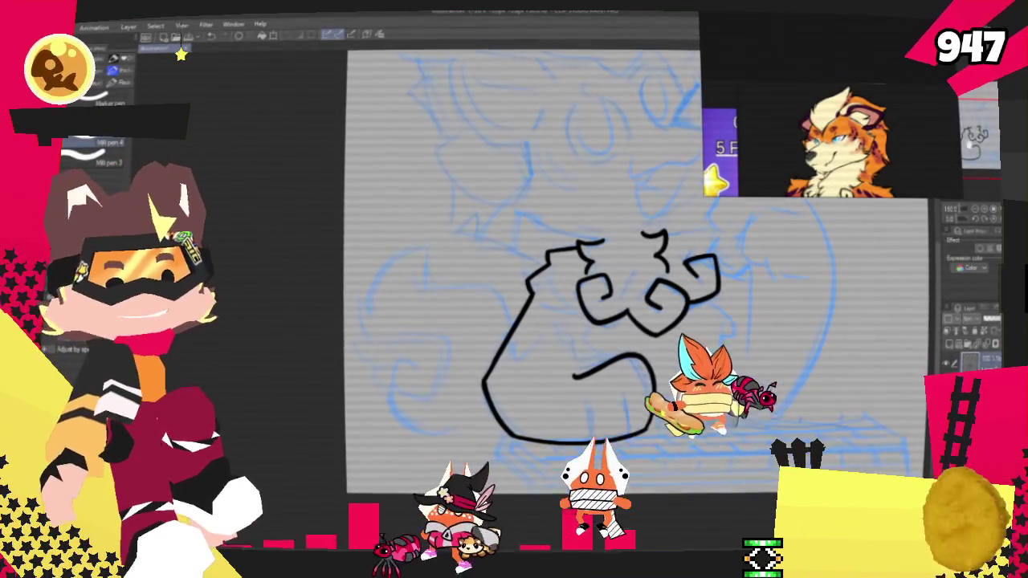
# Step: Add two toe lines to the paw and a small hook at its right edge
pyautogui.moveTo(562, 281); pyautogui.dragTo(498, 237)
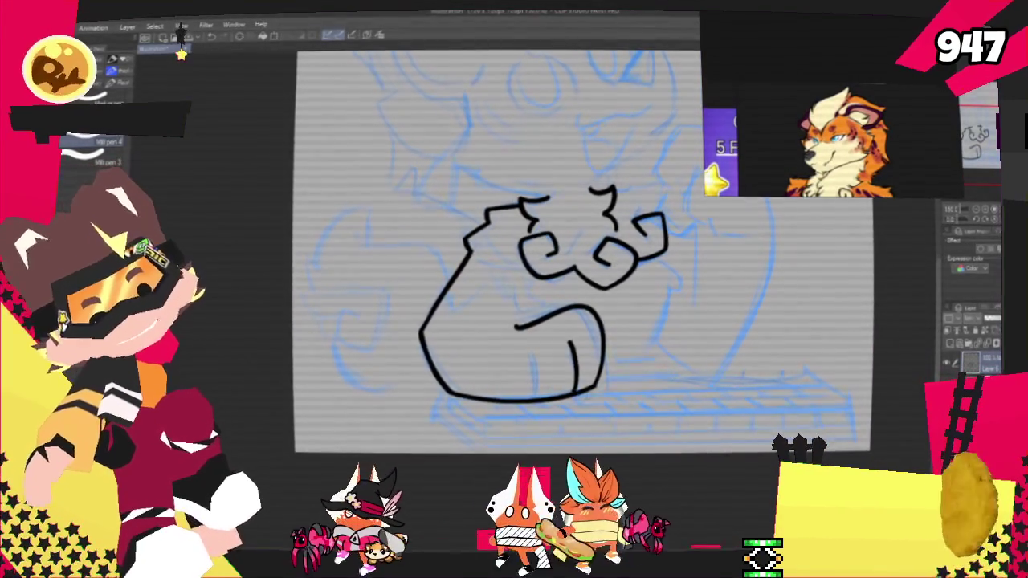
pyautogui.moveTo(572, 342); pyautogui.dragTo(575, 389)
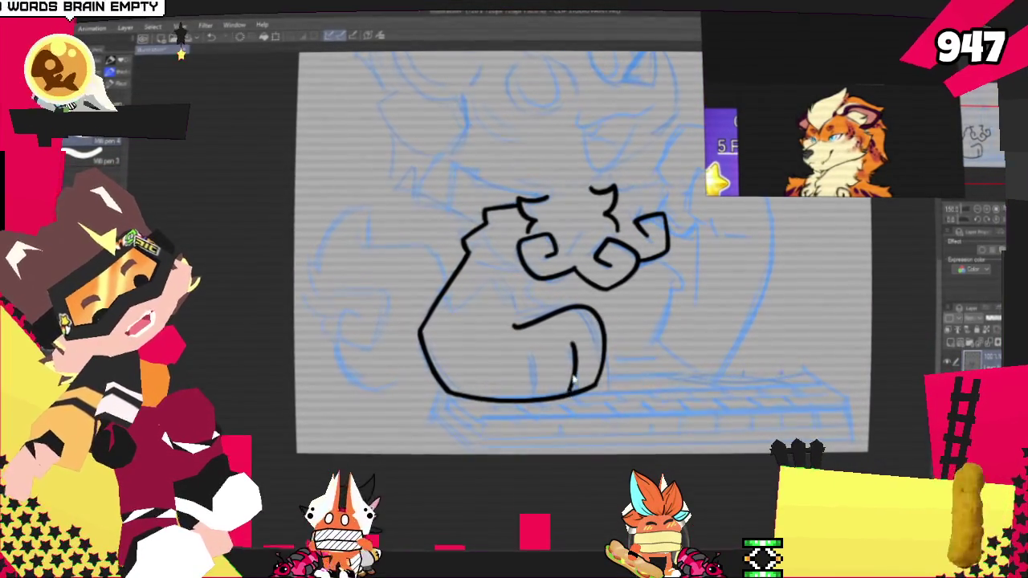
pyautogui.moveTo(574, 342); pyautogui.dragTo(574, 388)
pyautogui.moveTo(534, 353); pyautogui.dragTo(537, 395)
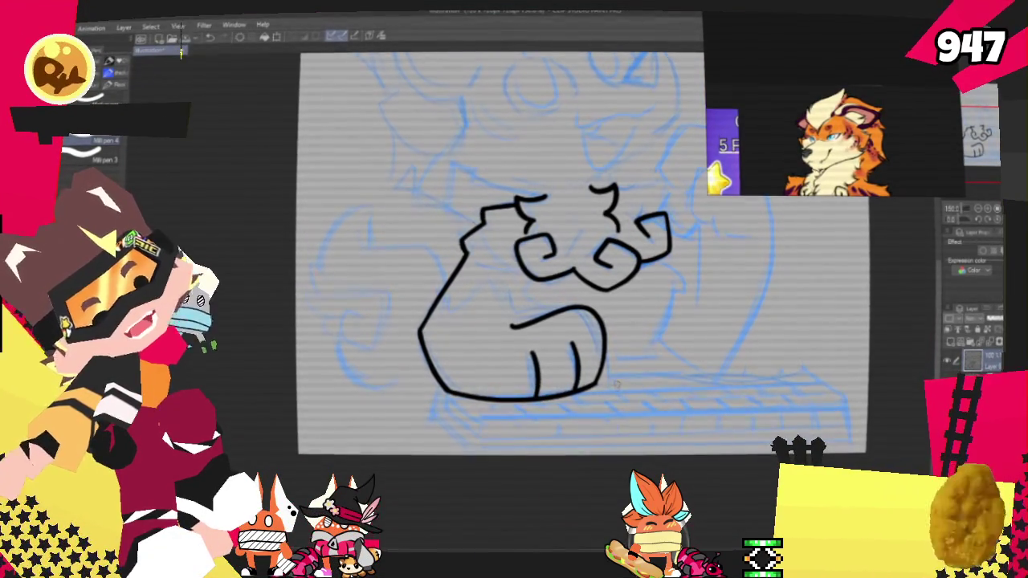
pyautogui.moveTo(640, 404); pyautogui.dragTo(591, 481)
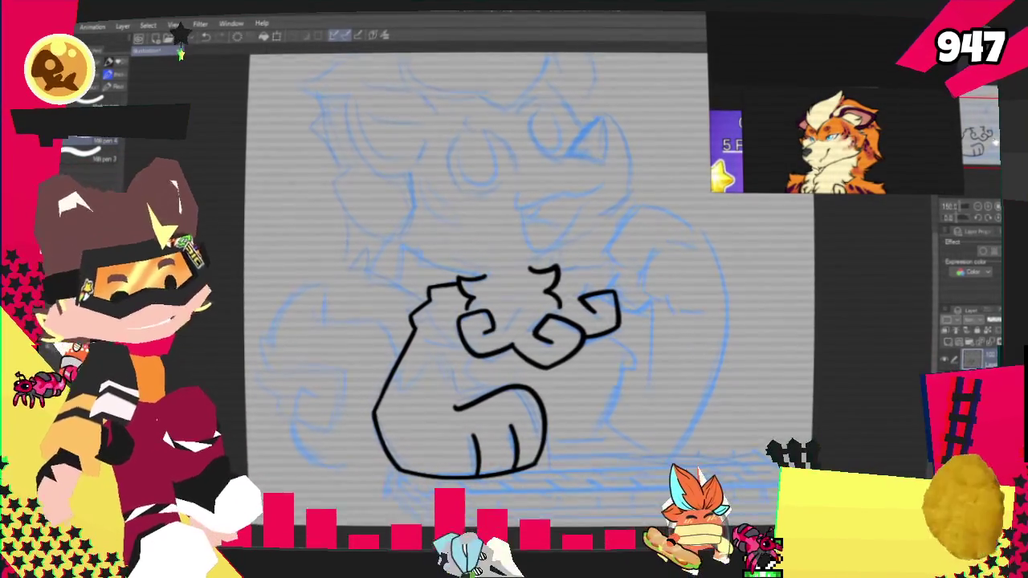
pyautogui.moveTo(514, 322); pyautogui.dragTo(594, 389)
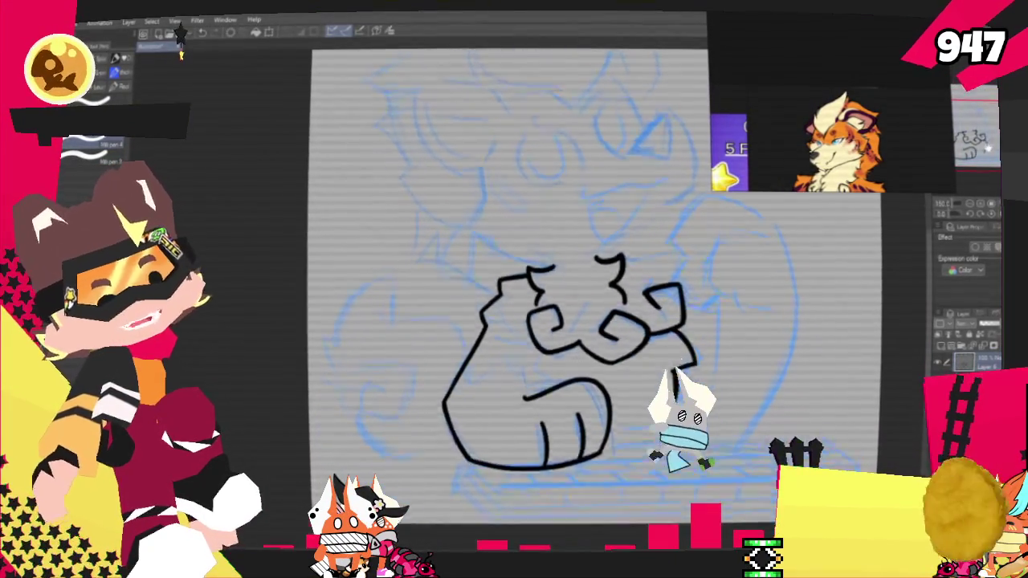
pyautogui.moveTo(711, 309)
pyautogui.mouseDown()
pyautogui.moveTo(693, 316)
pyautogui.moveTo(683, 365)
pyautogui.mouseUp()
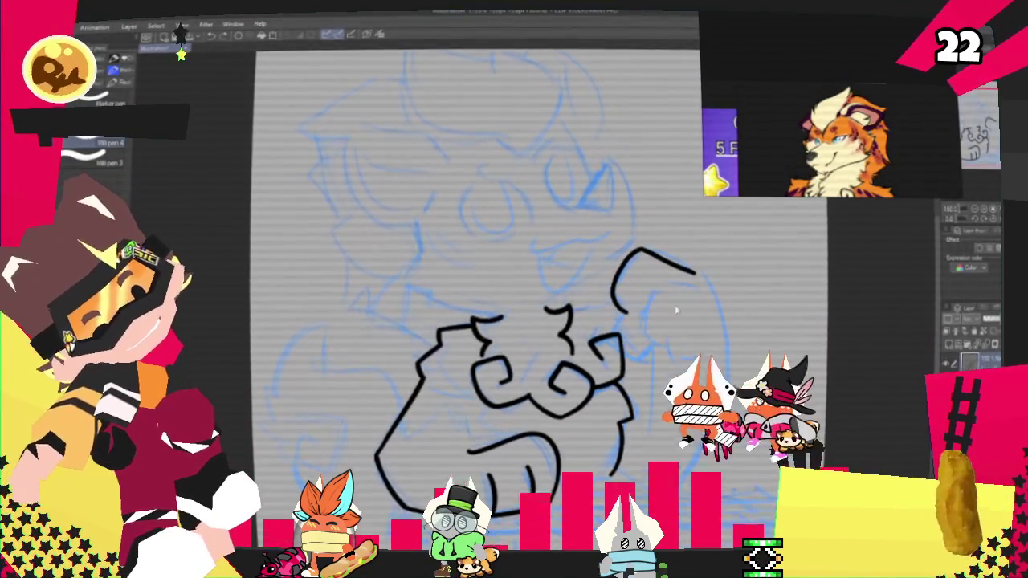
# Step: Ink the raised fist's curve, the arm's outer curve, and its inner line and crease
pyautogui.moveTo(649, 294)
pyautogui.mouseDown()
pyautogui.moveTo(668, 345)
pyautogui.moveTo(705, 369)
pyautogui.mouseUp()
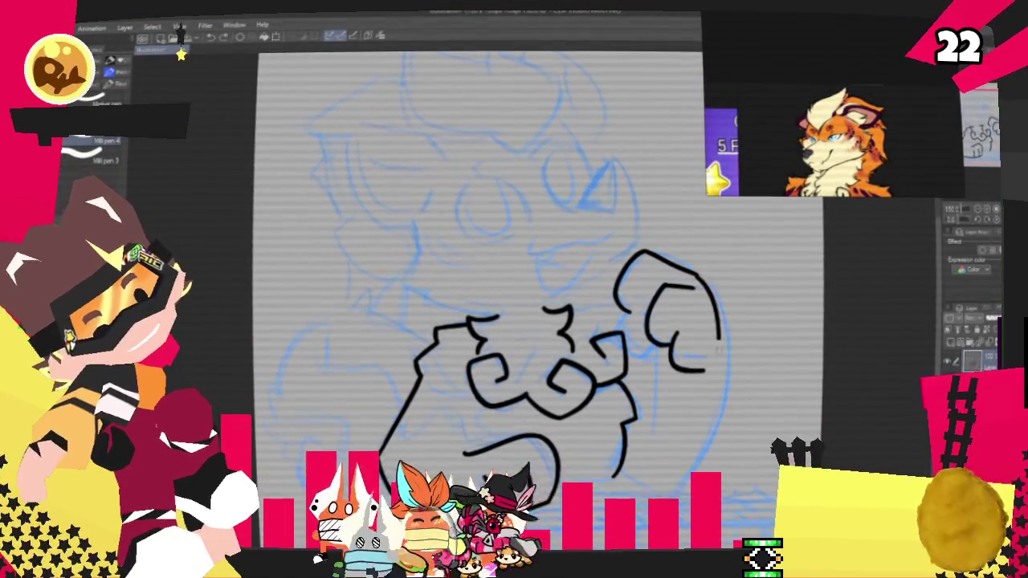
pyautogui.moveTo(699, 277); pyautogui.dragTo(694, 446)
pyautogui.hotkey('ctrl', 'z')
pyautogui.moveTo(699, 277); pyautogui.dragTo(729, 350)
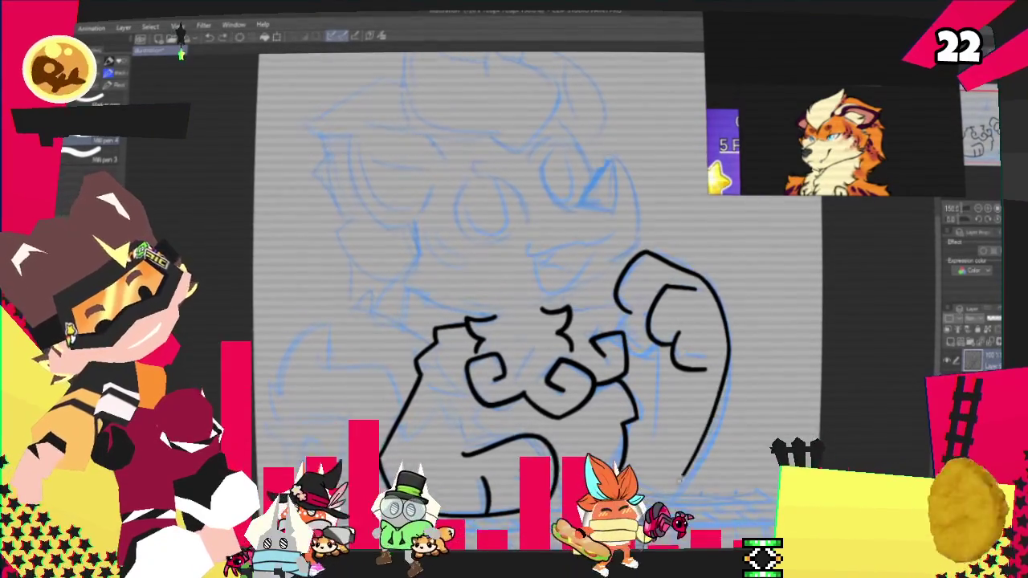
pyautogui.moveTo(728, 353); pyautogui.dragTo(683, 482)
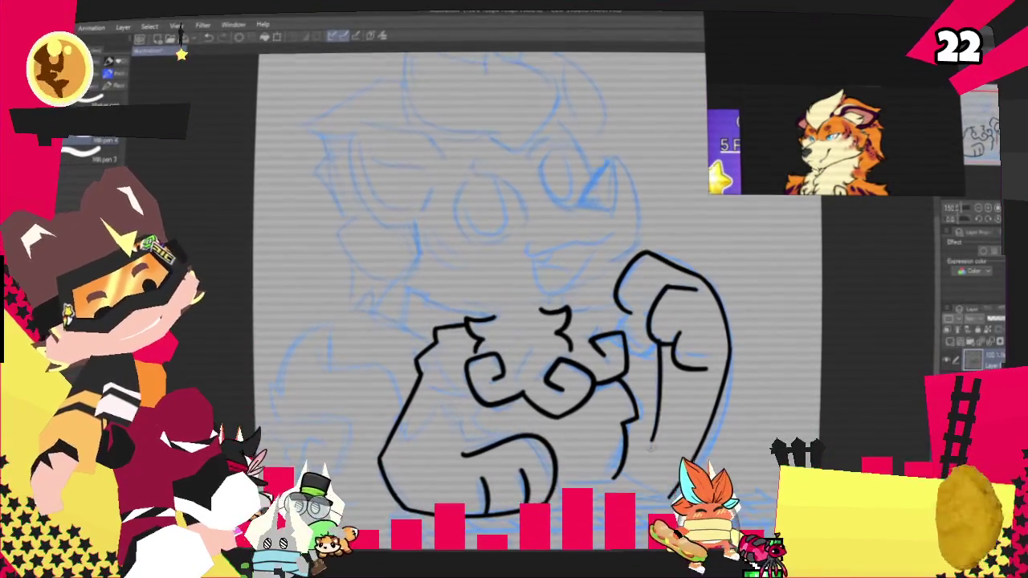
pyautogui.moveTo(666, 357); pyautogui.dragTo(653, 432)
pyautogui.moveTo(638, 359); pyautogui.dragTo(657, 351)
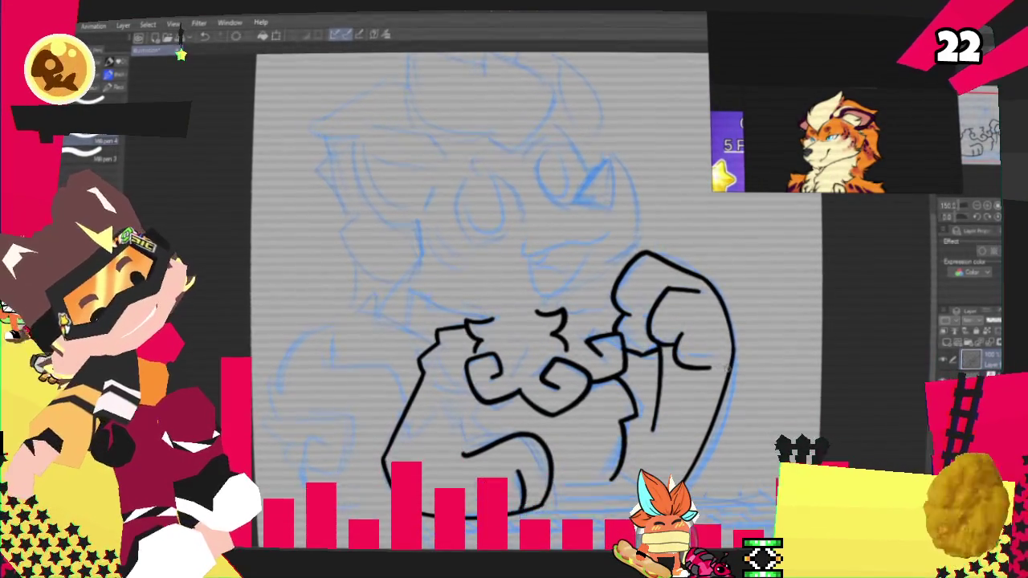
# Step: Add short lines above the raised fist, extending one toward it
pyautogui.moveTo(481, 337); pyautogui.dragTo(518, 257)
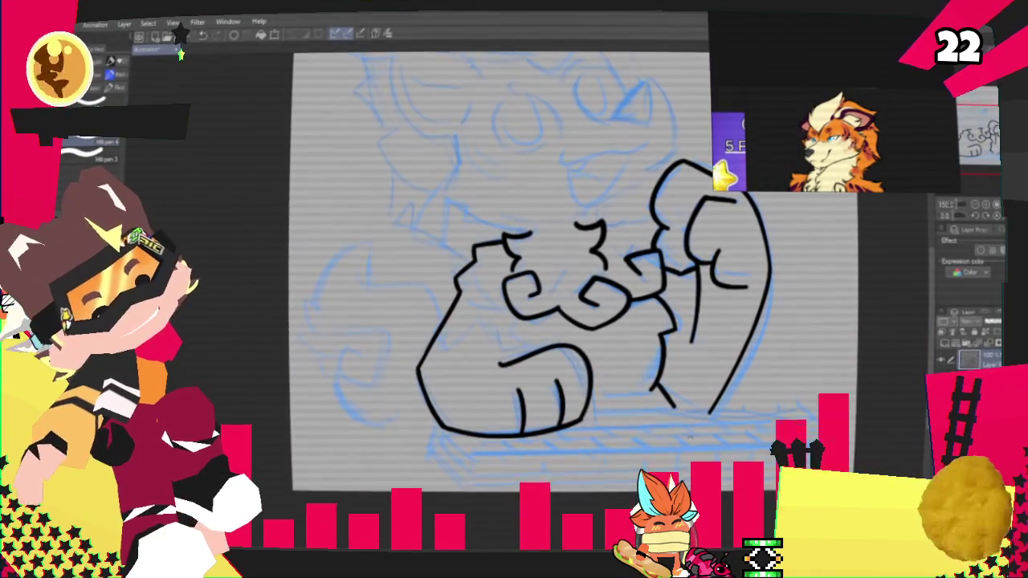
pyautogui.moveTo(930, 177); pyautogui.dragTo(981, 111)
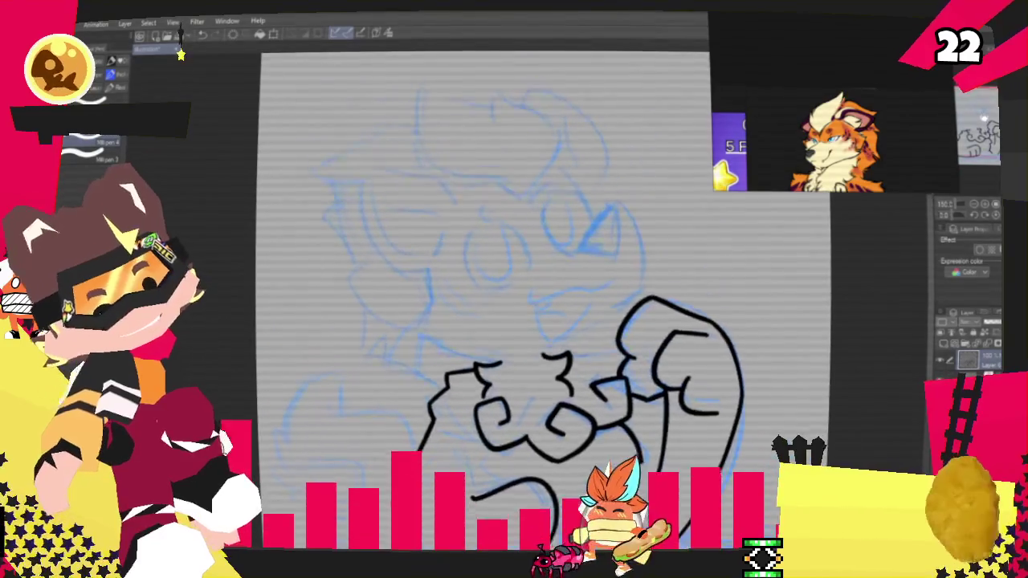
pyautogui.moveTo(482, 321); pyautogui.dragTo(586, 306)
pyautogui.moveTo(640, 325); pyautogui.dragTo(681, 321)
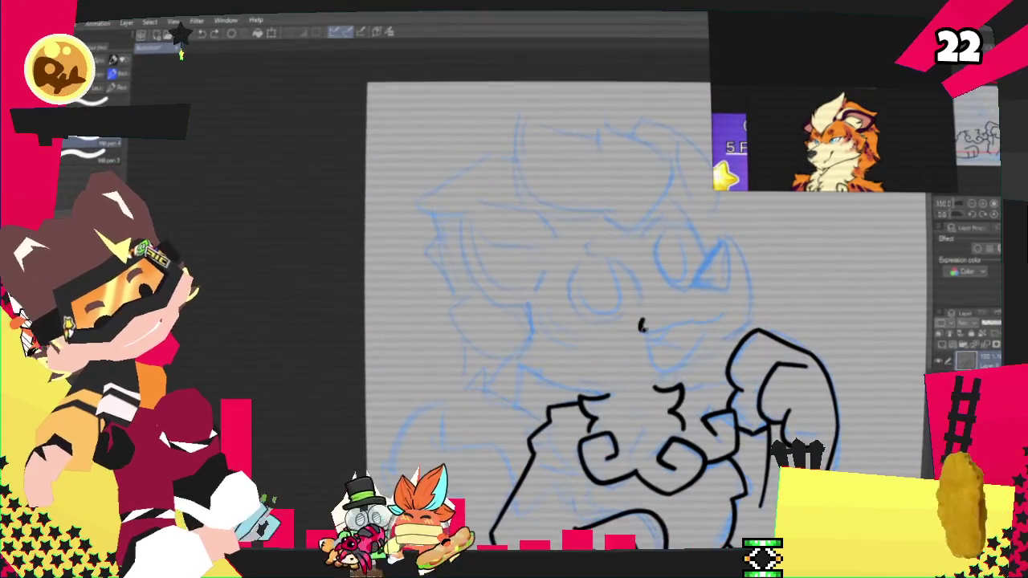
pyautogui.moveTo(643, 328)
pyautogui.mouseDown()
pyautogui.moveTo(681, 355)
pyautogui.moveTo(717, 325)
pyautogui.mouseUp()
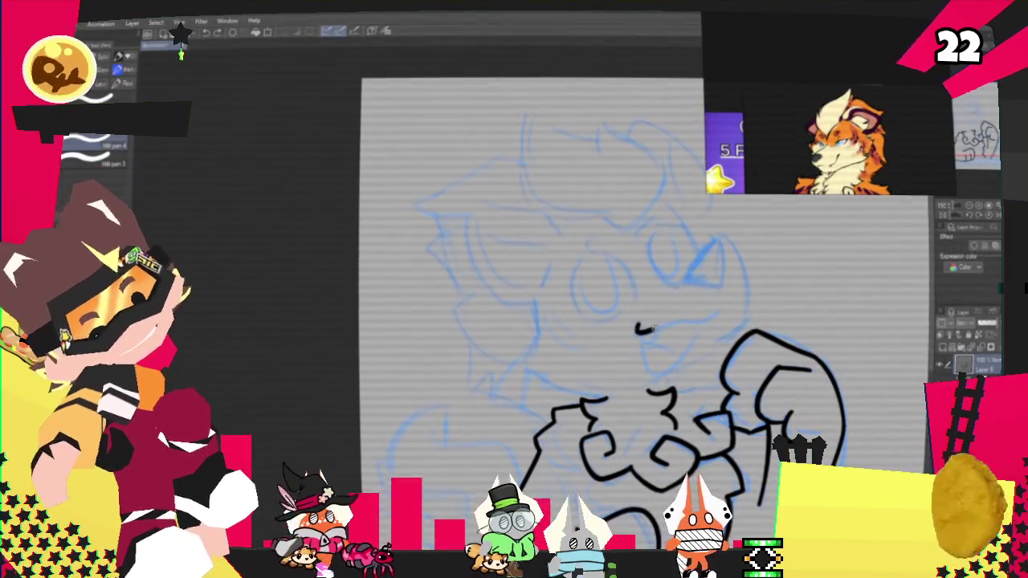
# Step: Ink the open mouth's curved and wavy lines, then begin a curve along the face
pyautogui.moveTo(634, 333); pyautogui.dragTo(711, 322)
pyautogui.moveTo(634, 333); pyautogui.dragTo(695, 329)
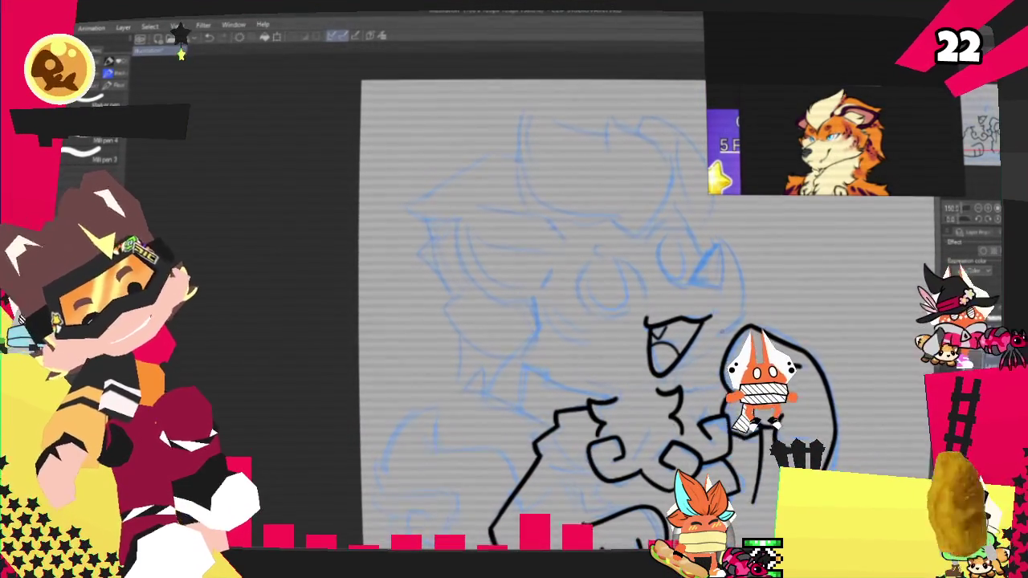
pyautogui.moveTo(307, 231); pyautogui.dragTo(259, 218)
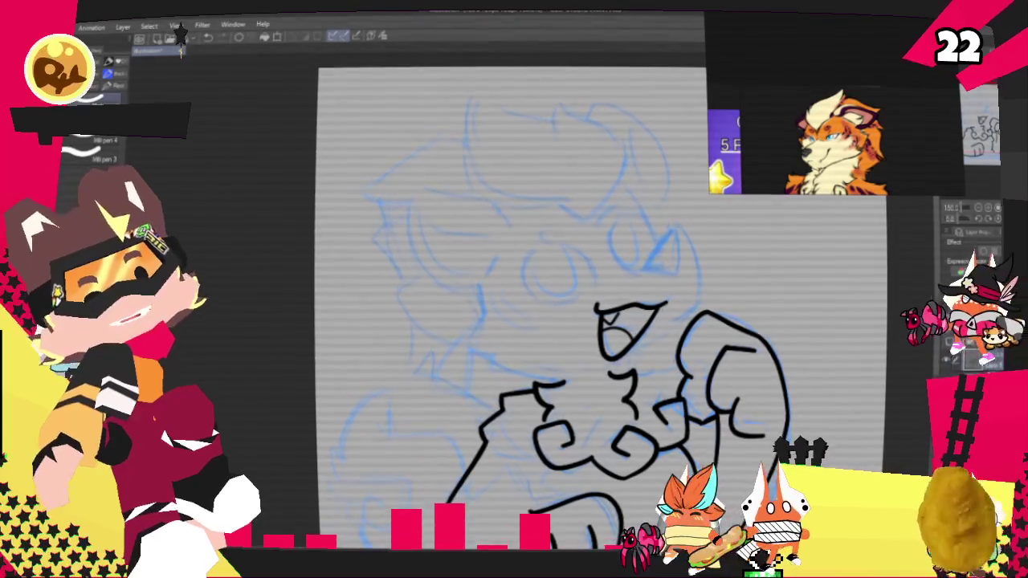
pyautogui.moveTo(259, 218); pyautogui.dragTo(210, 126)
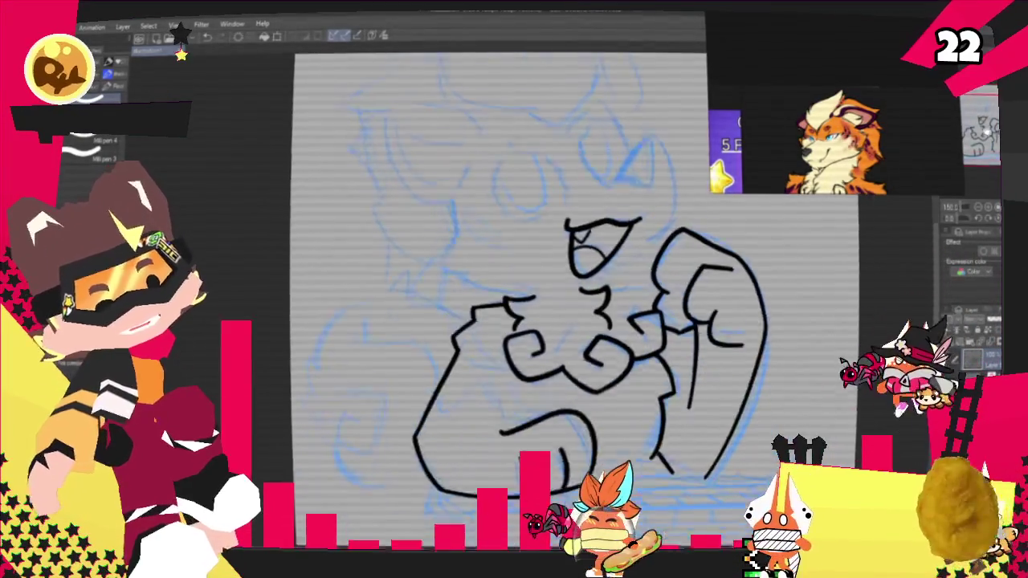
pyautogui.moveTo(514, 322)
pyautogui.mouseDown()
pyautogui.moveTo(594, 380)
pyautogui.moveTo(666, 337)
pyautogui.moveTo(690, 418)
pyautogui.mouseUp()
pyautogui.moveTo(619, 296); pyautogui.dragTo(599, 353)
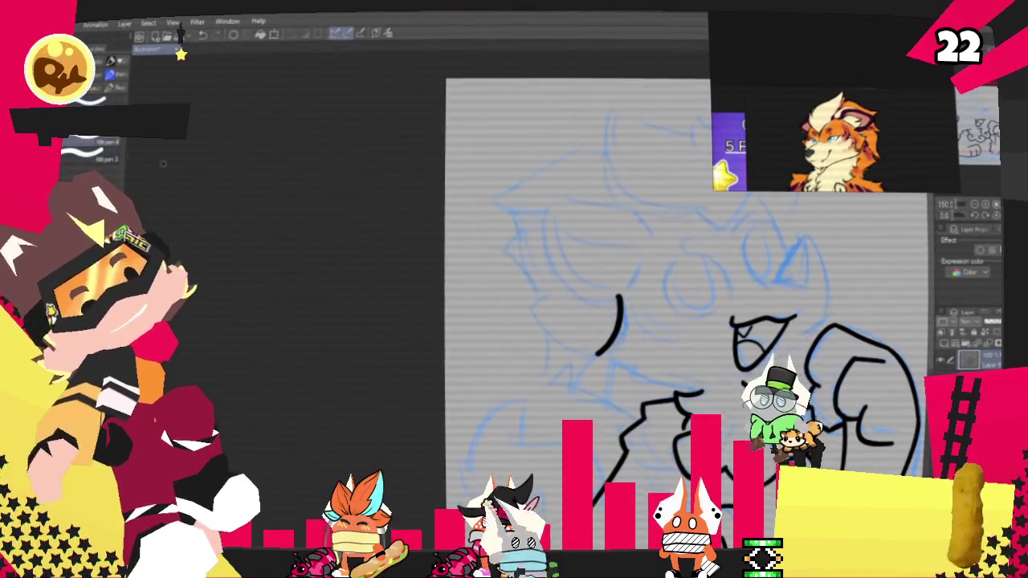
# Step: Redraw the left cheek curve sweeping right, leaving out the long stroke to the fist
pyautogui.hotkey('ctrl', 'z')
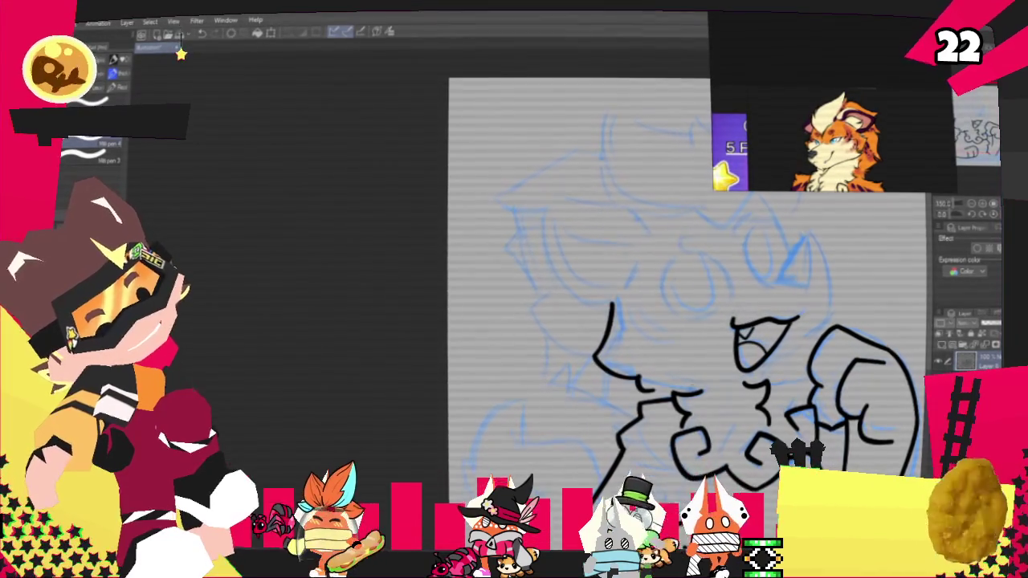
pyautogui.moveTo(595, 356); pyautogui.dragTo(640, 378)
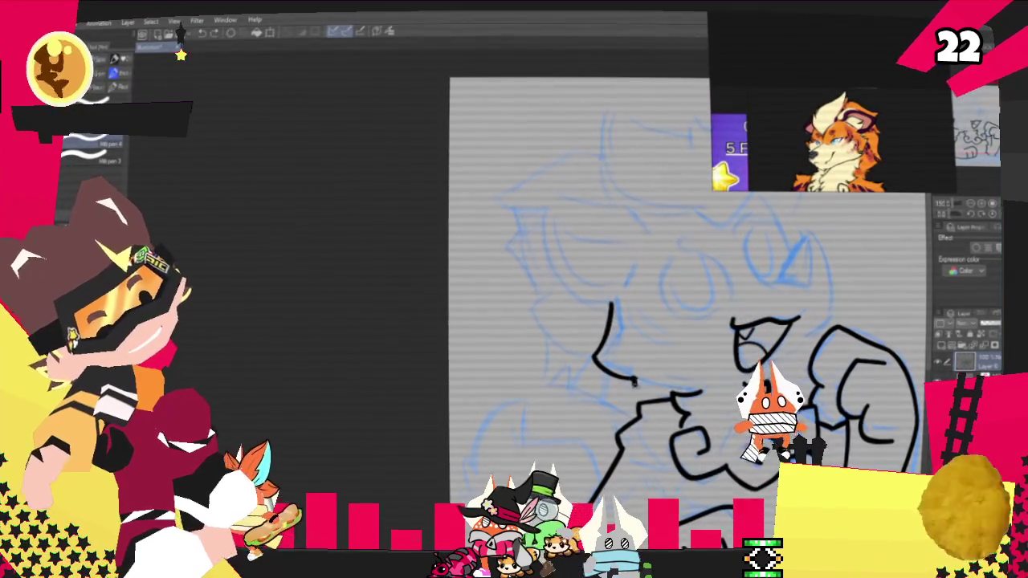
pyautogui.moveTo(636, 377); pyautogui.dragTo(698, 393)
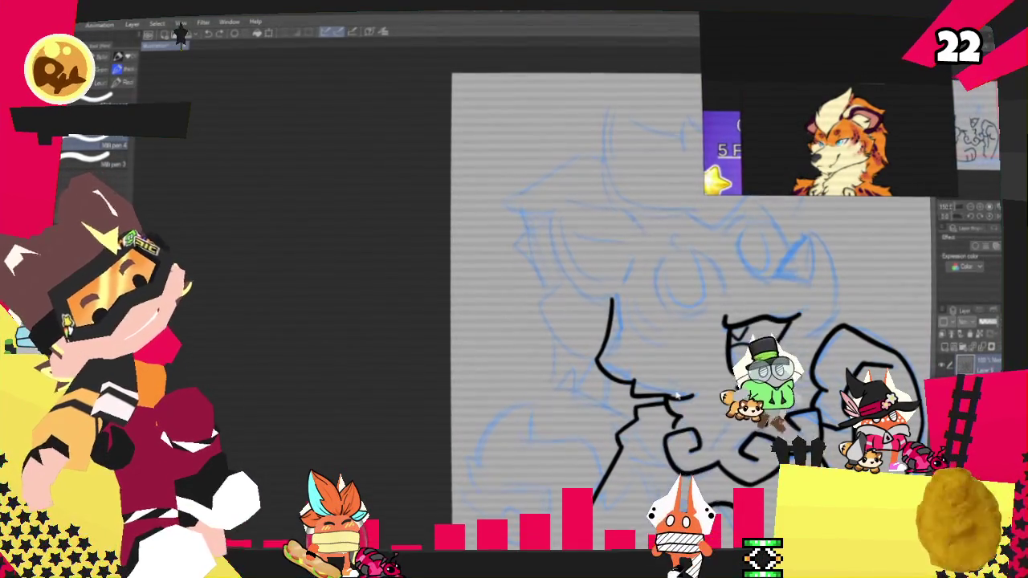
pyautogui.hotkey('ctrl', 'z')
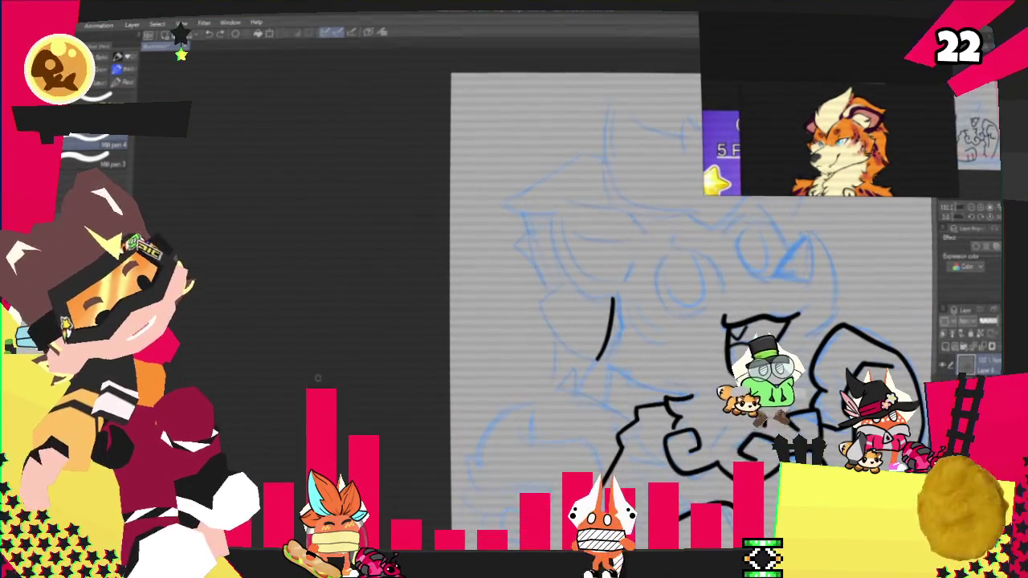
pyautogui.hotkey('ctrl', 'y')
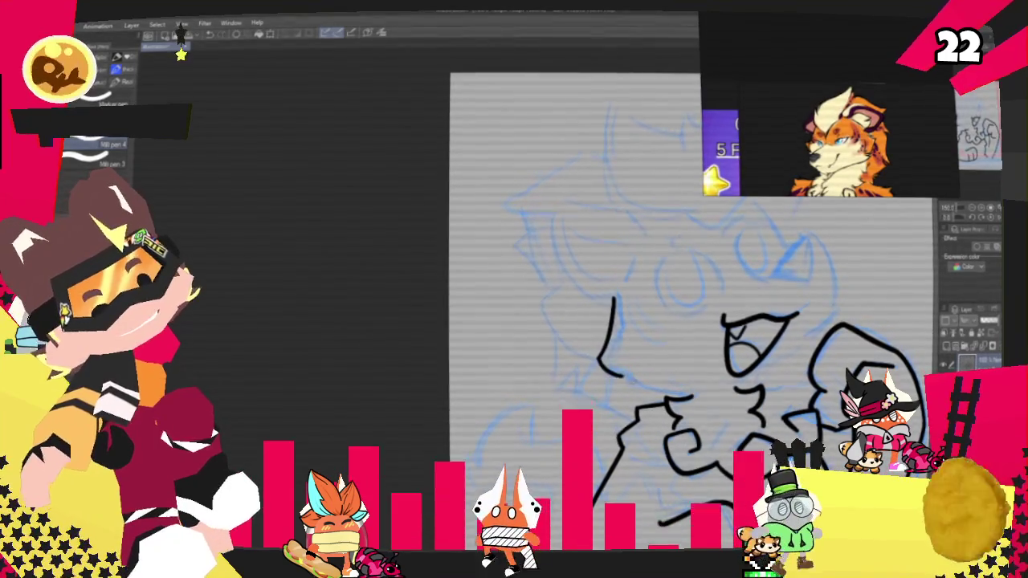
pyautogui.hotkey('ctrl', 'y')
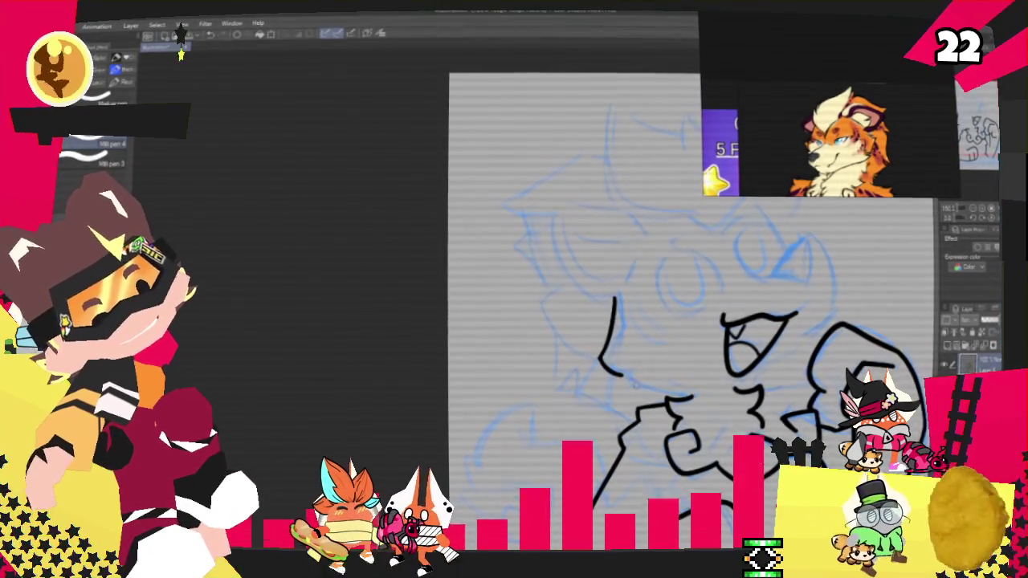
pyautogui.hotkey('ctrl', 'z')
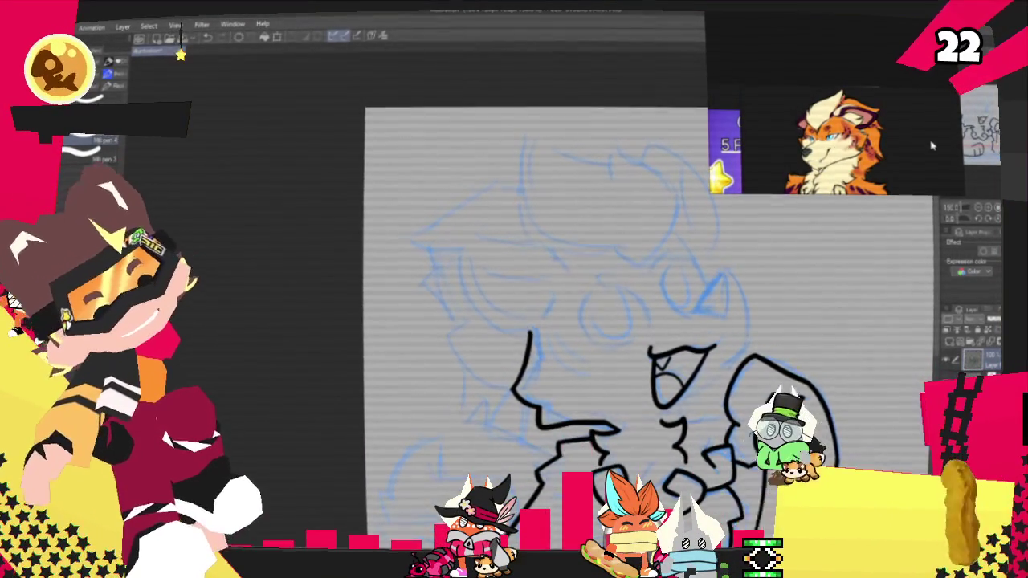
# Step: Add a short line inside the fist loop, then ink the left eye's upper outline and pupil
pyautogui.moveTo(709, 287); pyautogui.dragTo(697, 312)
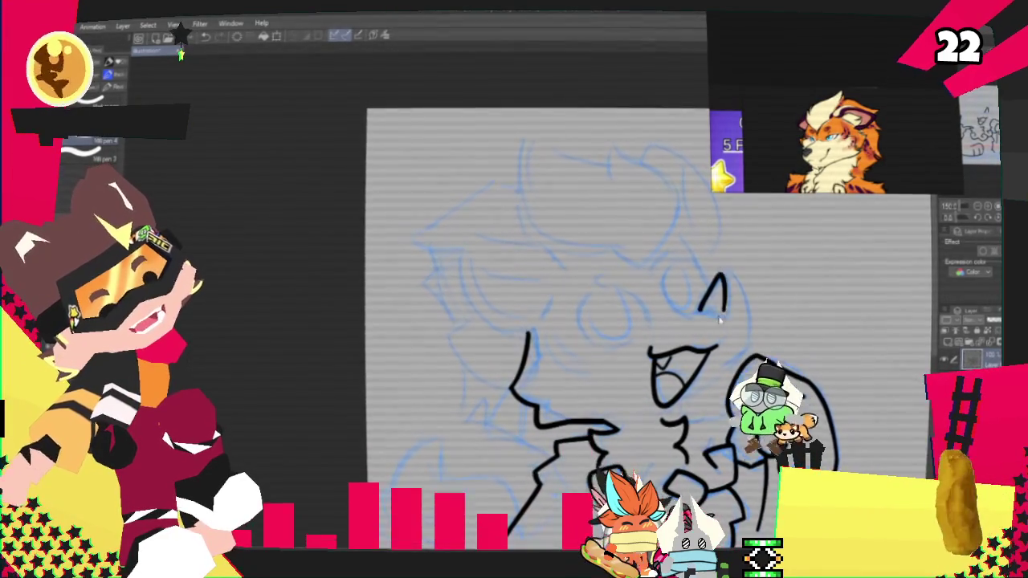
pyautogui.hotkey('ctrl', 'z')
pyautogui.moveTo(773, 397); pyautogui.dragTo(805, 395)
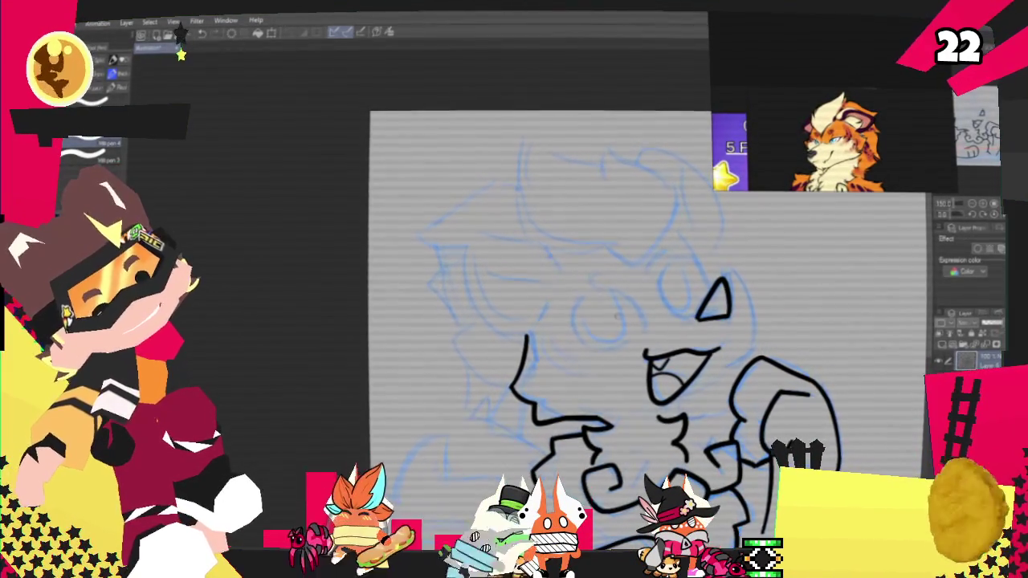
pyautogui.moveTo(568, 315); pyautogui.dragTo(634, 307)
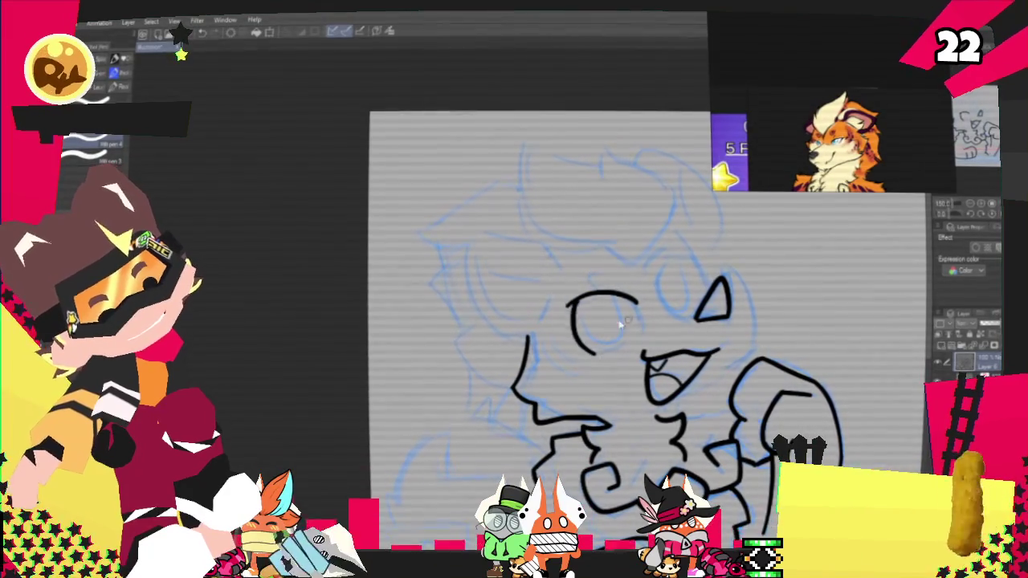
pyautogui.hotkey('ctrl', 'z')
pyautogui.hotkey('ctrl', 'z')
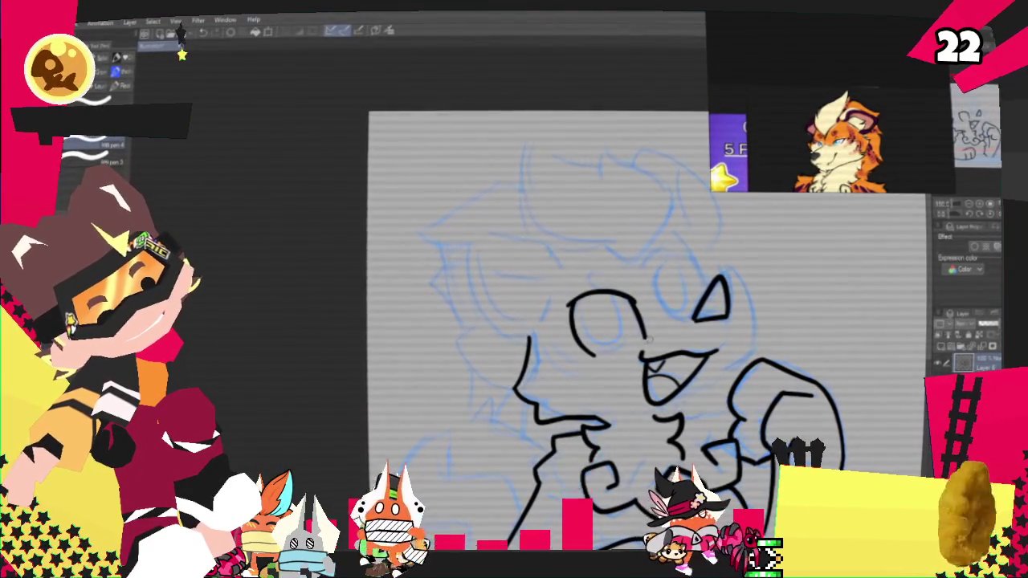
pyautogui.moveTo(594, 305); pyautogui.dragTo(614, 339)
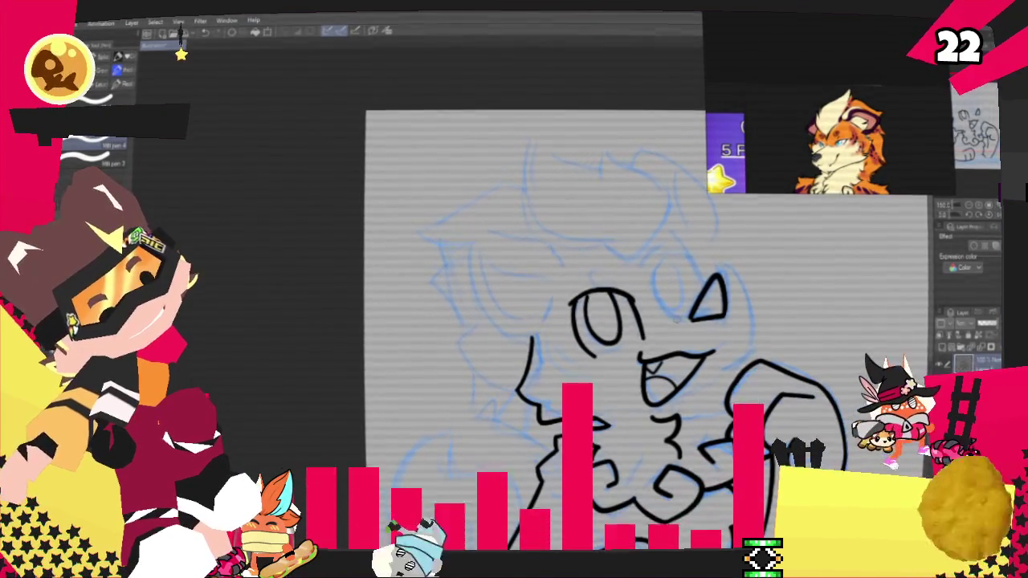
# Step: Try two strokes beside the pointed right eye, undoing both with Ctrl+Z
pyautogui.moveTo(654, 280); pyautogui.dragTo(673, 317)
pyautogui.hotkey('ctrl', 'z')
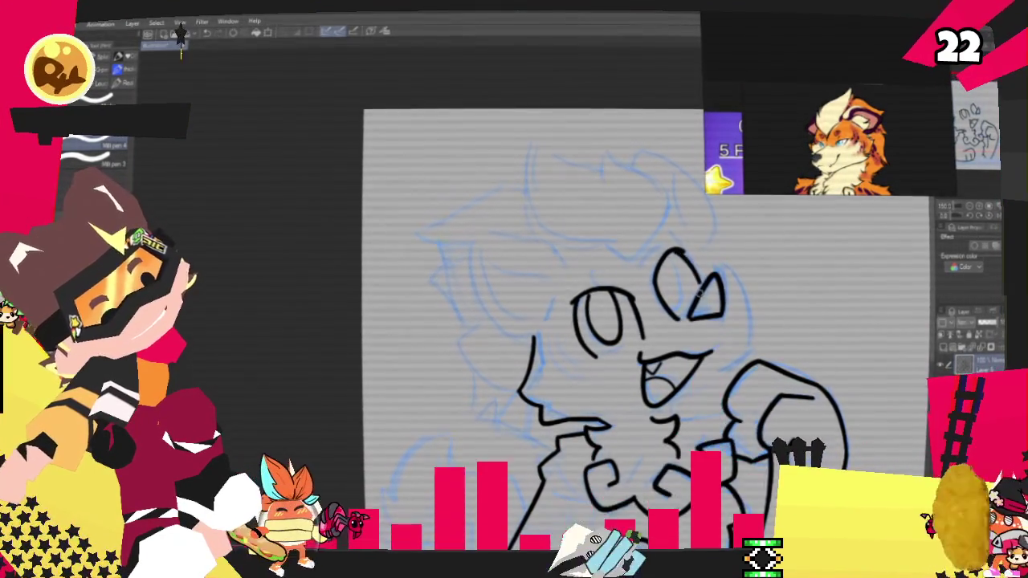
pyautogui.moveTo(665, 257); pyautogui.dragTo(679, 312)
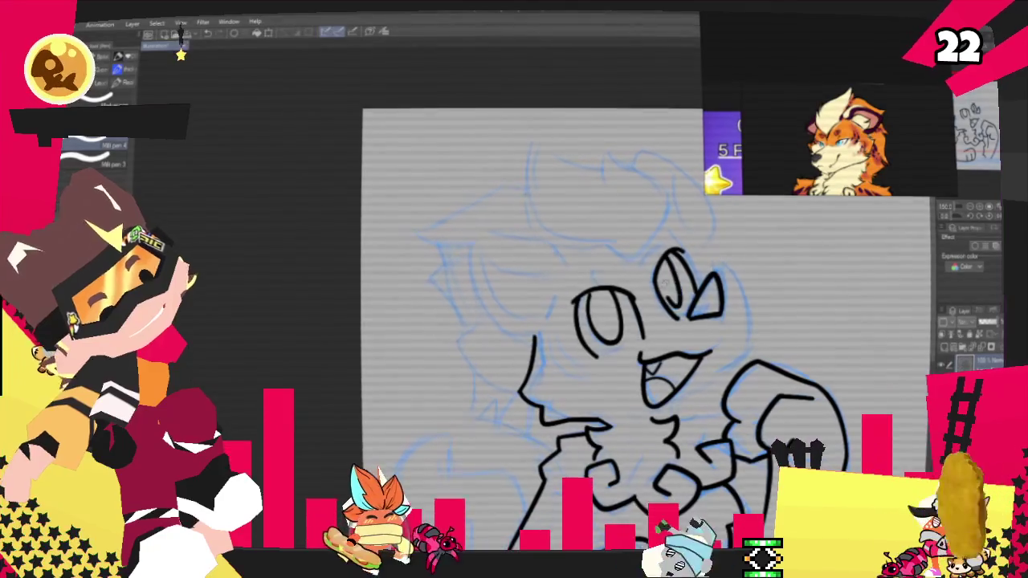
pyautogui.hotkey('ctrl', 'z')
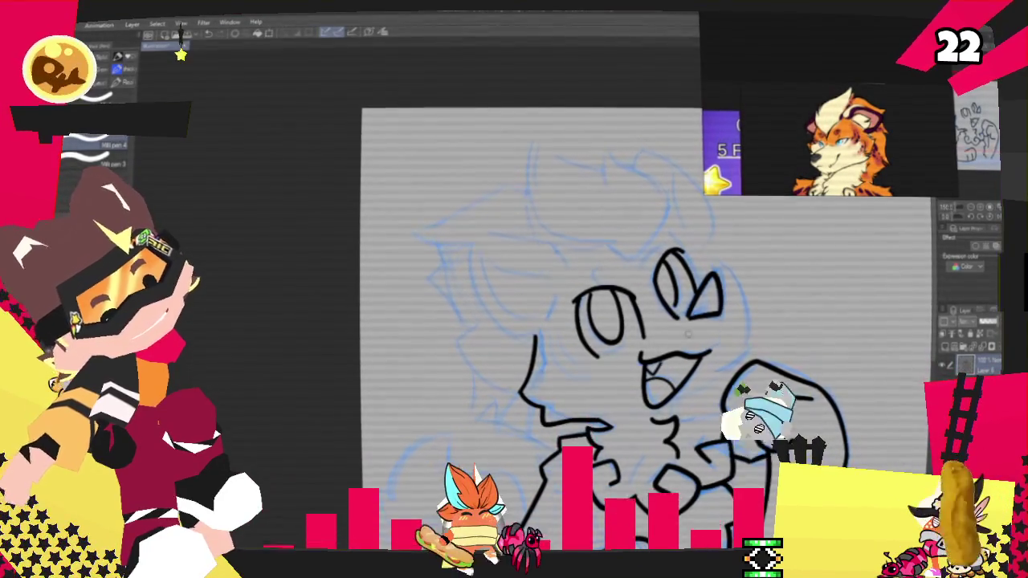
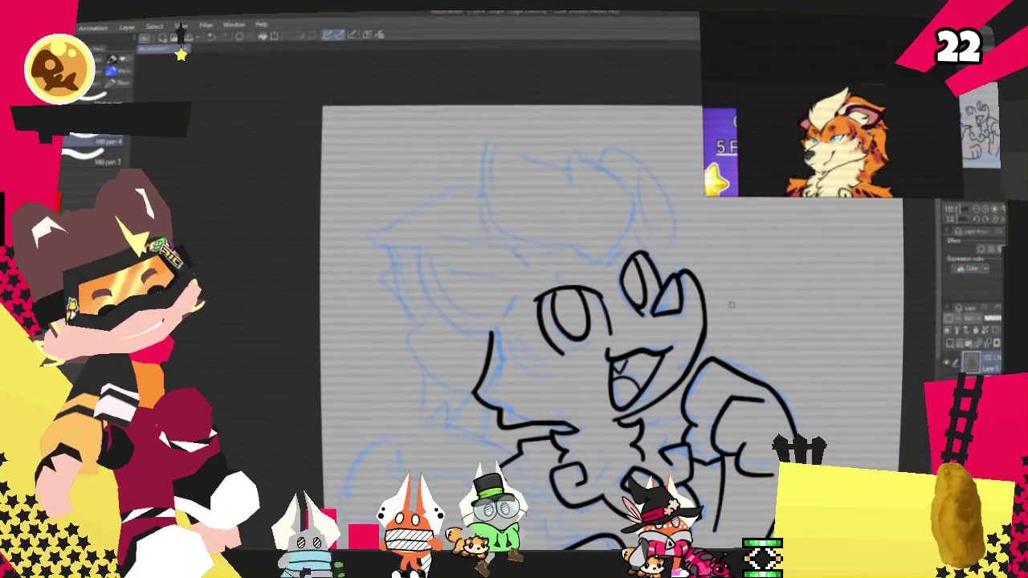
# Step: Ink the tuft outline above the ears, undoing one overextended curve and redrawing it
pyautogui.moveTo(562, 321)
pyautogui.mouseDown()
pyautogui.moveTo(556, 347)
pyautogui.moveTo(584, 350)
pyautogui.mouseUp()
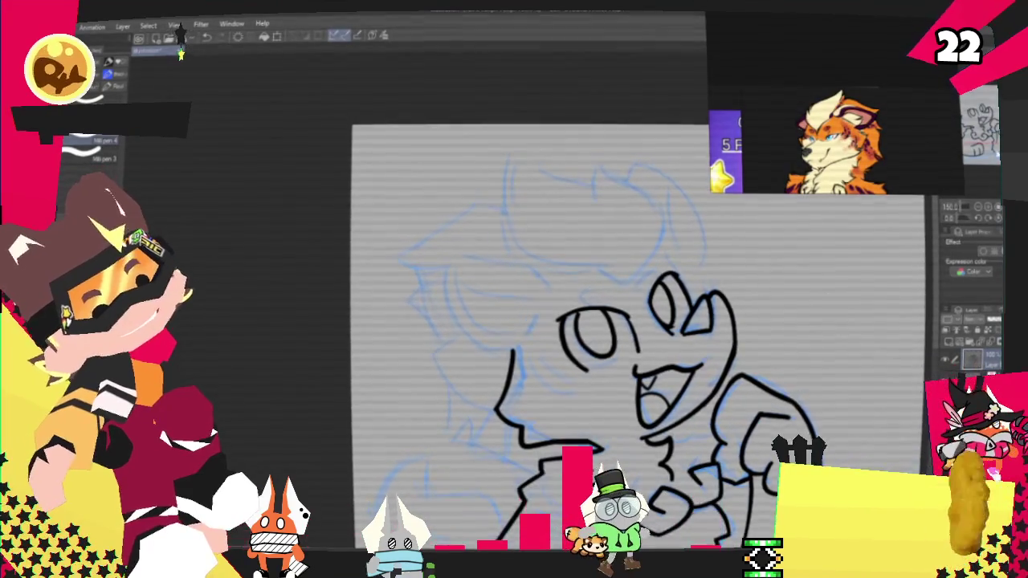
pyautogui.scroll(2, 634, 362)
pyautogui.scroll(-1, 650, 361)
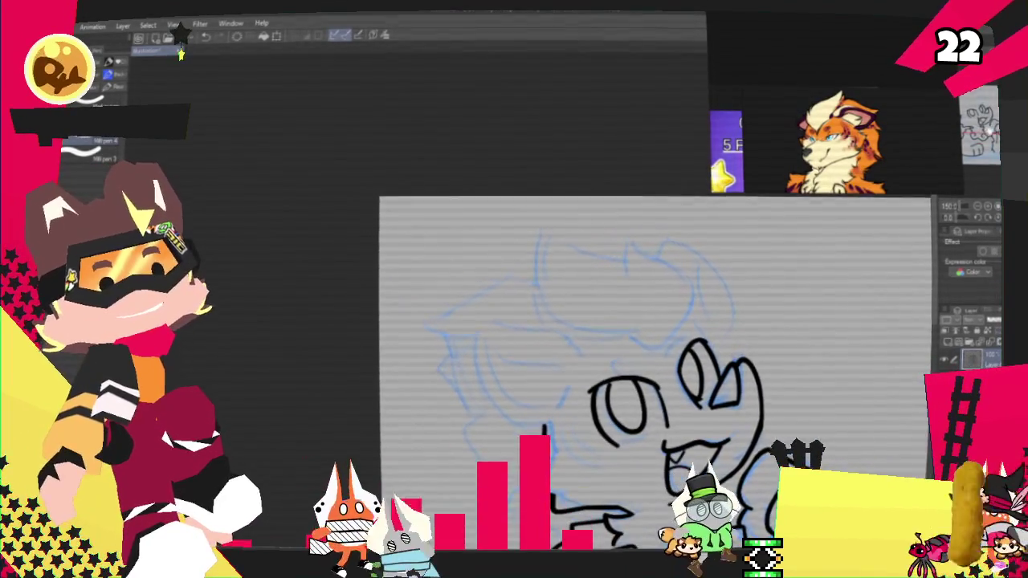
pyautogui.hscroll(-1, 655, 361)
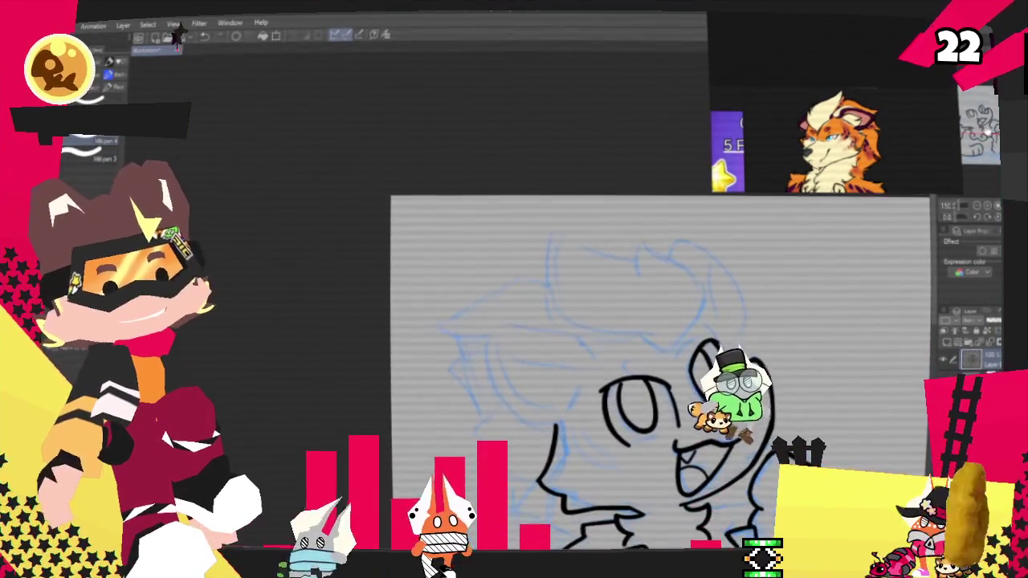
pyautogui.moveTo(686, 281); pyautogui.dragTo(655, 351)
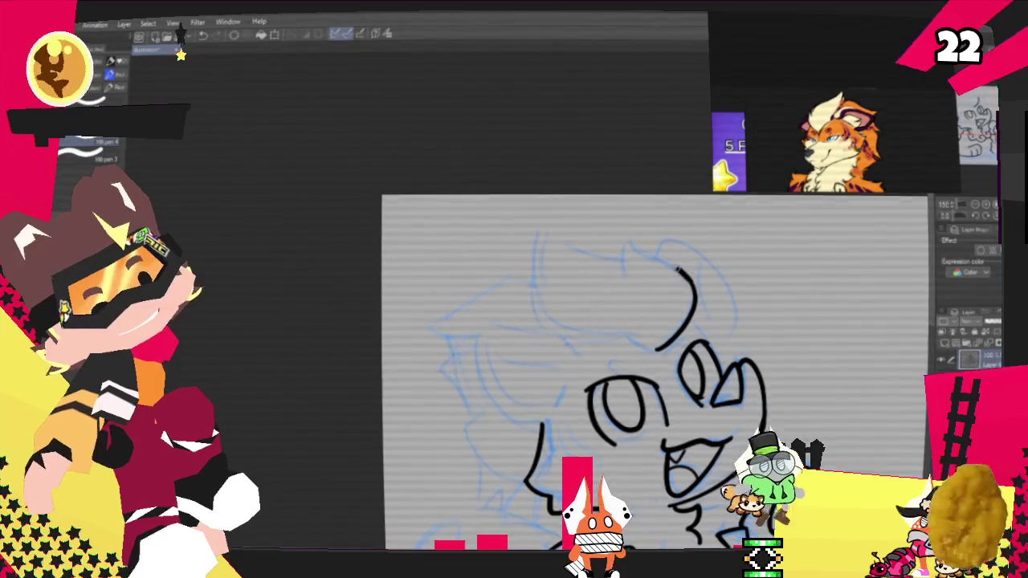
pyautogui.moveTo(623, 225); pyautogui.dragTo(689, 283)
pyautogui.hotkey('ctrl', 'z')
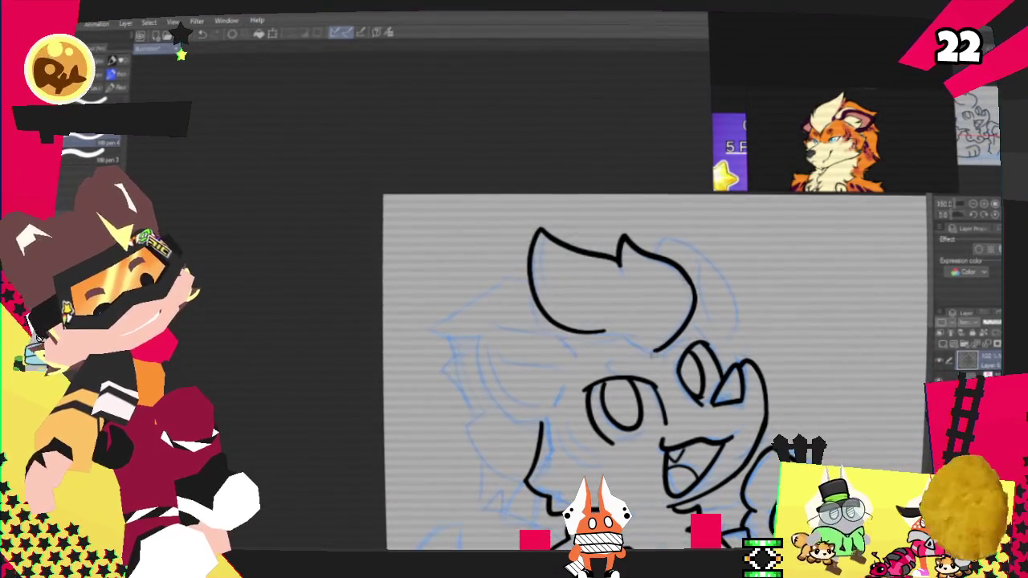
pyautogui.moveTo(618, 263)
pyautogui.mouseDown()
pyautogui.moveTo(540, 229)
pyautogui.moveTo(611, 341)
pyautogui.moveTo(657, 351)
pyautogui.mouseUp()
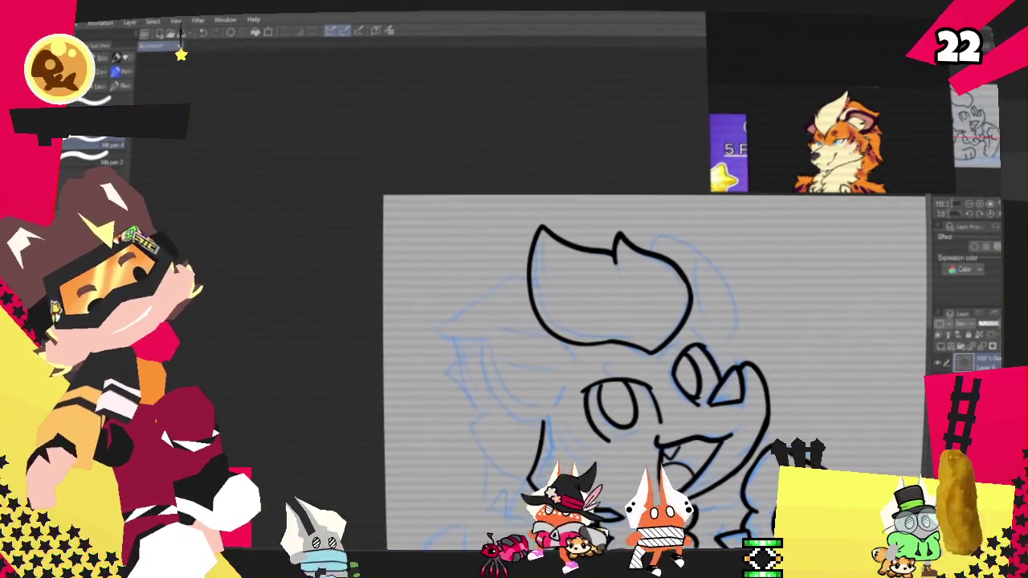
# Step: Ink the top and outer edges of the left ear, undoing a stray stroke
pyautogui.moveTo(642, 361); pyautogui.dragTo(661, 300)
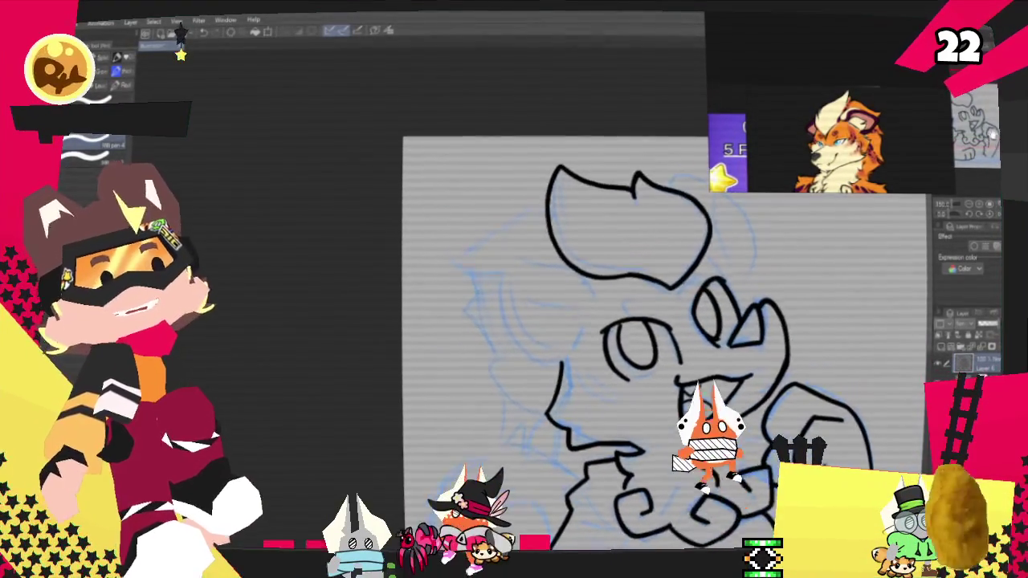
pyautogui.moveTo(642, 362); pyautogui.dragTo(646, 345)
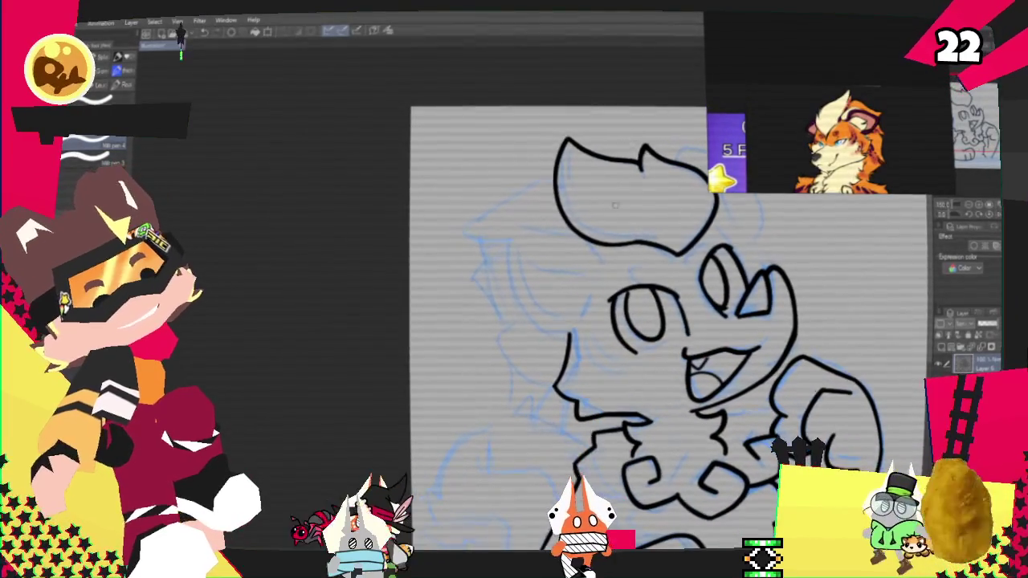
pyautogui.moveTo(525, 232); pyautogui.dragTo(586, 231)
pyautogui.moveTo(524, 233); pyautogui.dragTo(565, 327)
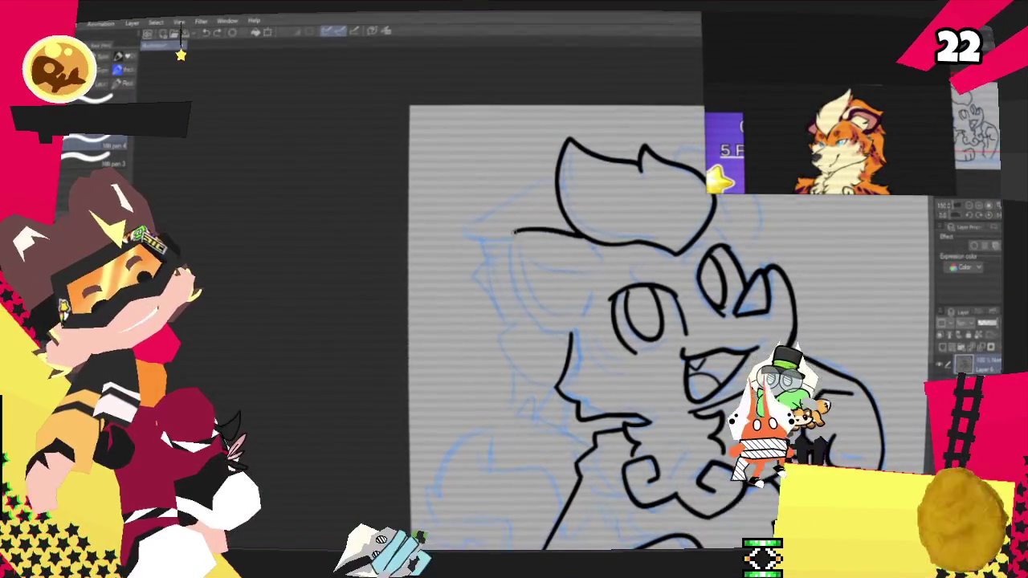
pyautogui.hotkey('ctrl', 'z')
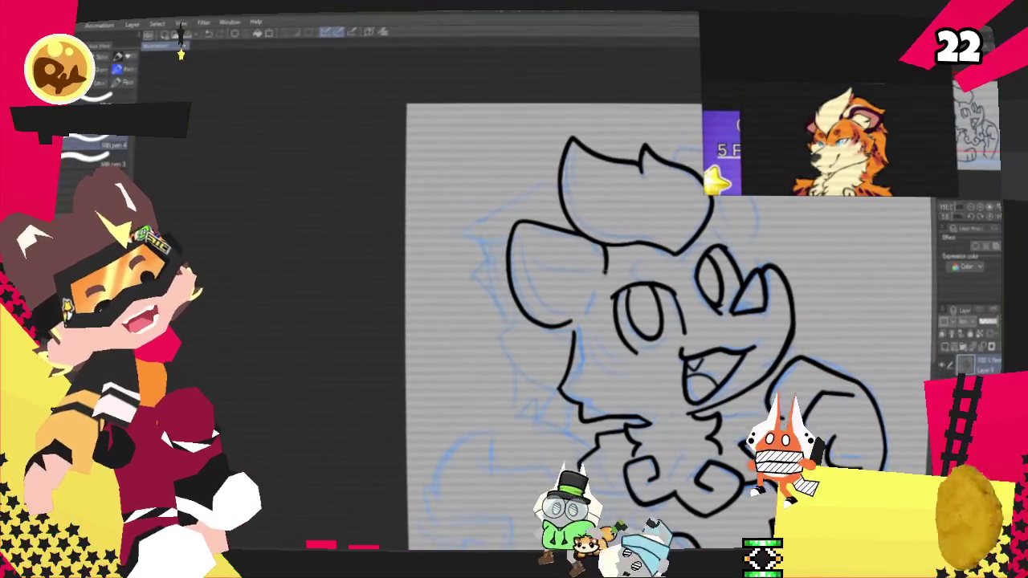
# Step: Add two inner-ear curves inside the left ear
pyautogui.moveTo(527, 252); pyautogui.dragTo(596, 277)
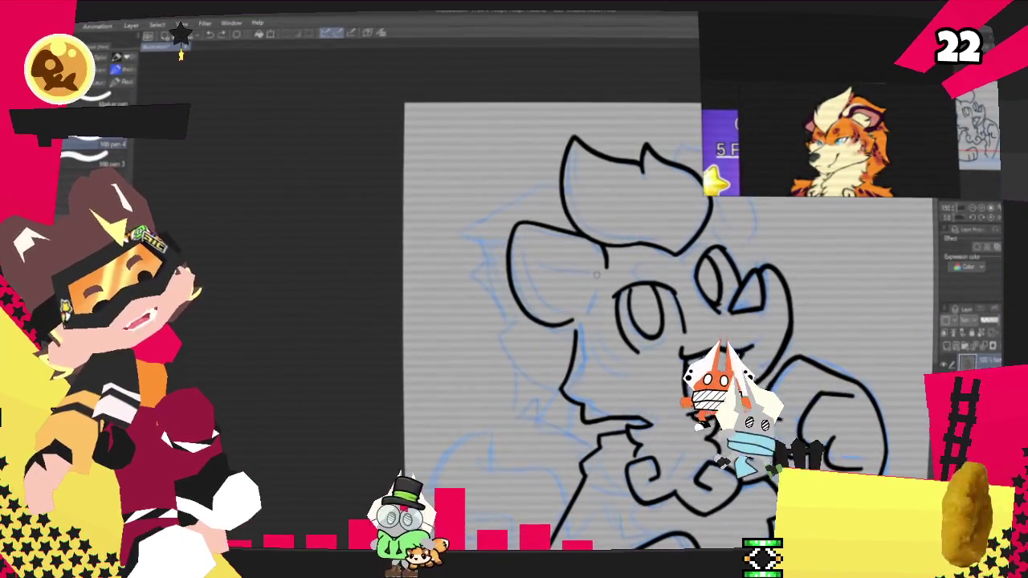
pyautogui.moveTo(523, 255); pyautogui.dragTo(577, 307)
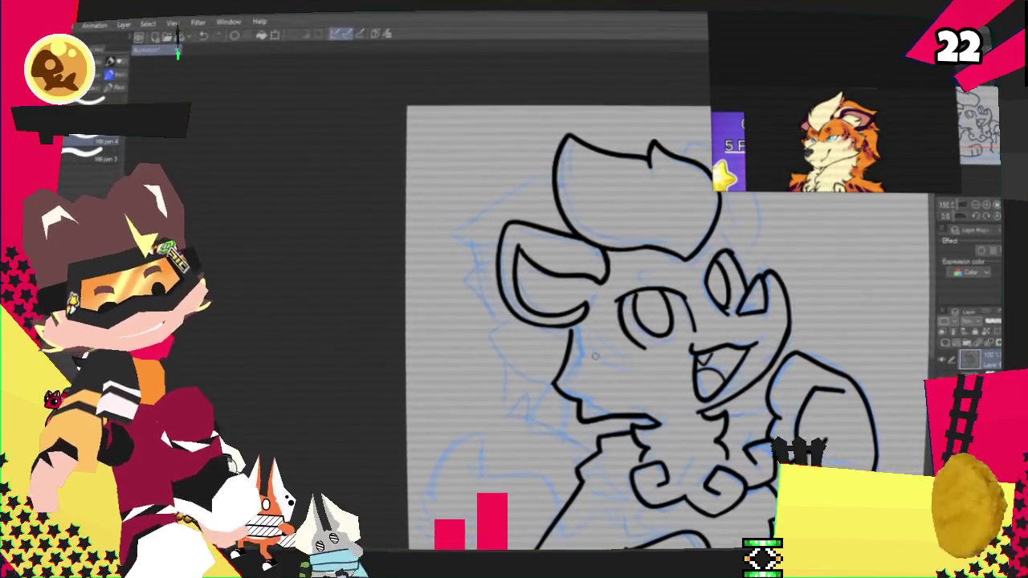
pyautogui.moveTo(611, 338); pyautogui.dragTo(600, 334)
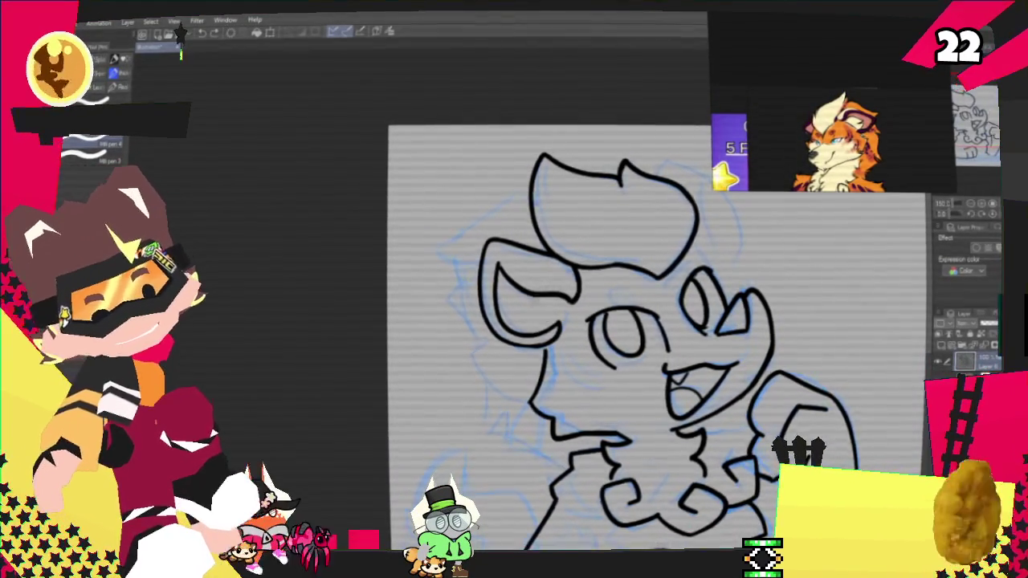
# Step: Draw a fur tuft inside the left ear and ink the arc over the top-right of the head
pyautogui.moveTo(518, 307); pyautogui.dragTo(562, 321)
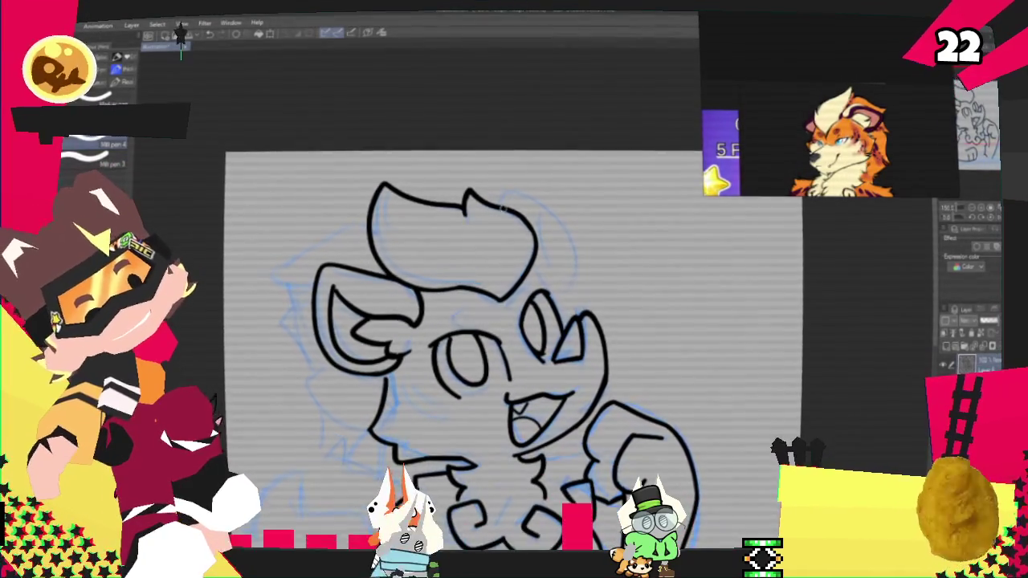
pyautogui.moveTo(508, 190); pyautogui.dragTo(569, 257)
pyautogui.moveTo(511, 205); pyautogui.dragTo(567, 272)
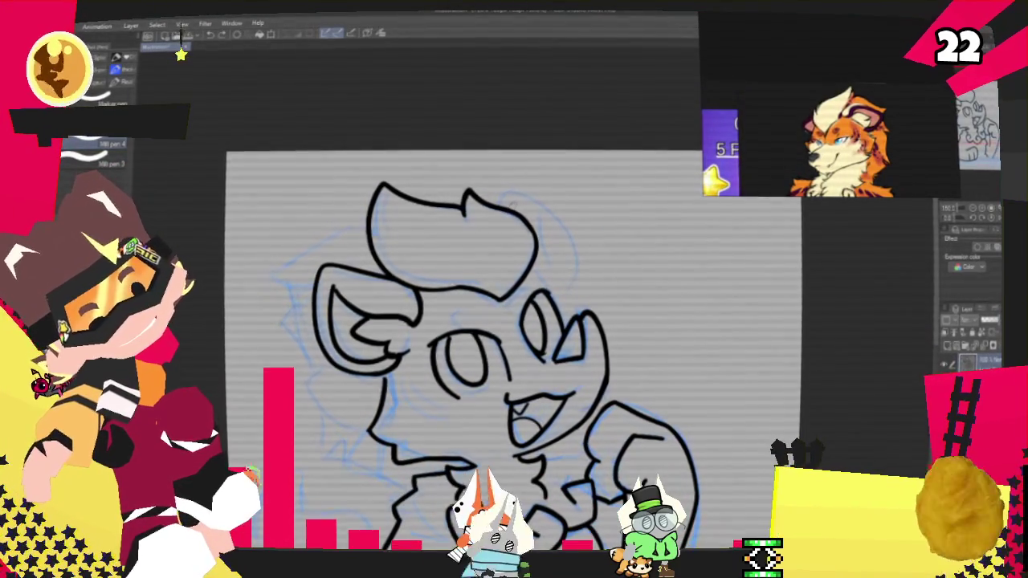
# Step: Retry the head arc as a thinner line, then extend the chest-fluff line left
pyautogui.hotkey('ctrl', 'z')
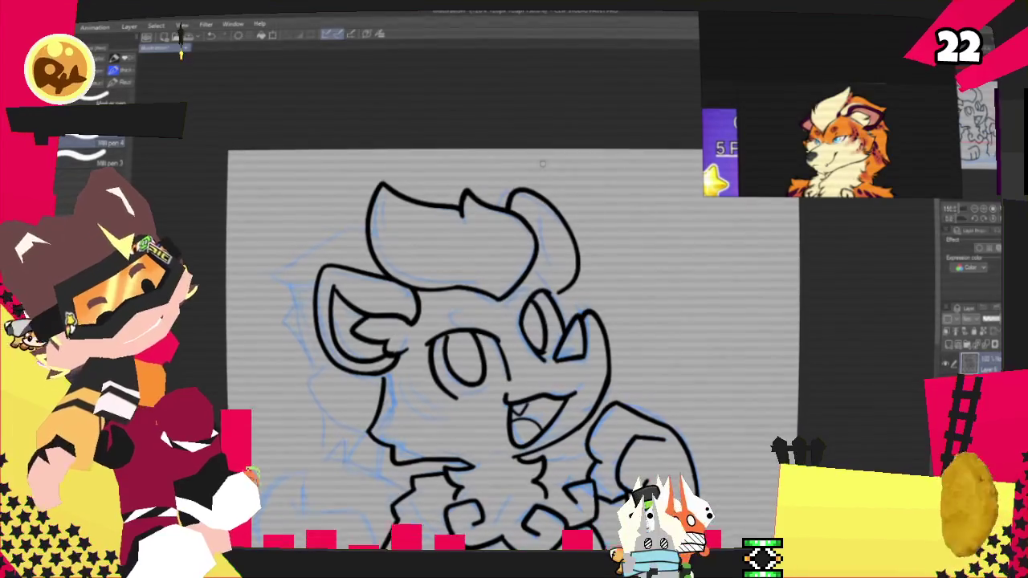
pyautogui.hotkey('ctrl', 'z')
pyautogui.moveTo(506, 192); pyautogui.dragTo(572, 272)
pyautogui.hotkey('ctrl', 'z')
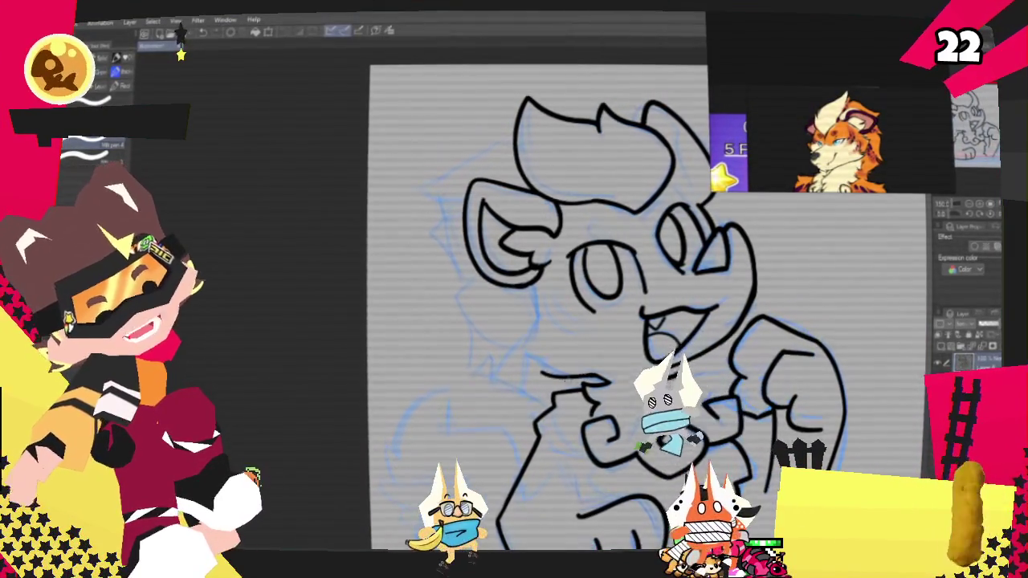
pyautogui.moveTo(562, 378); pyautogui.dragTo(523, 377)
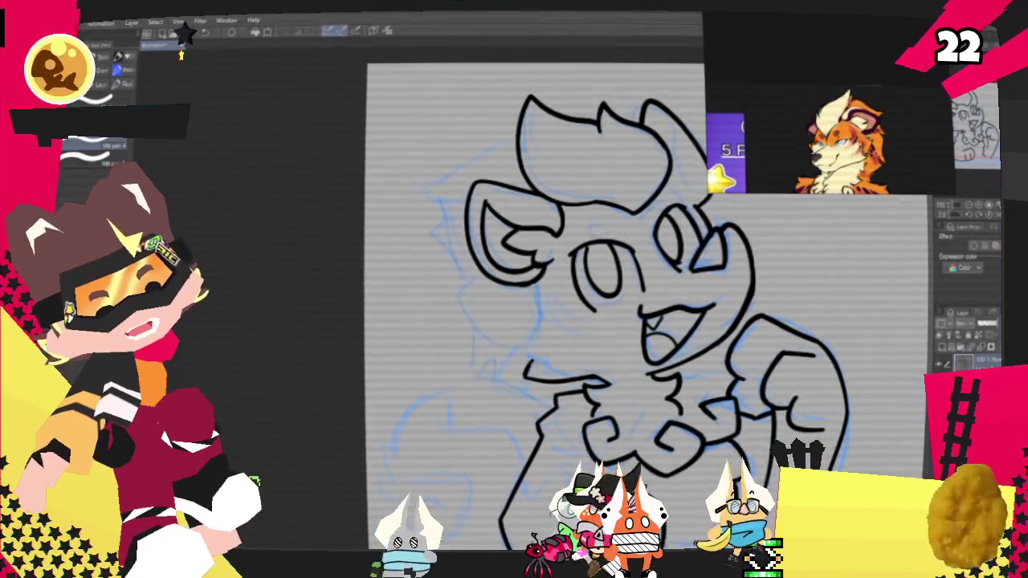
# Step: Ink the jaw, left cheek and a chest stroke, then toggle the sketch layer to check the line art
pyautogui.moveTo(536, 320); pyautogui.dragTo(527, 368)
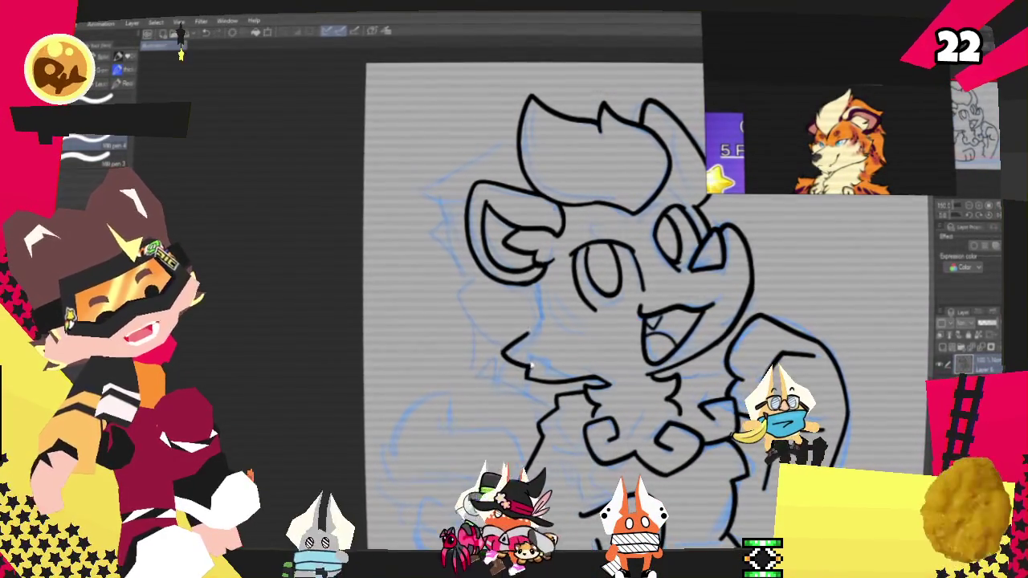
pyautogui.moveTo(541, 283); pyautogui.dragTo(514, 336)
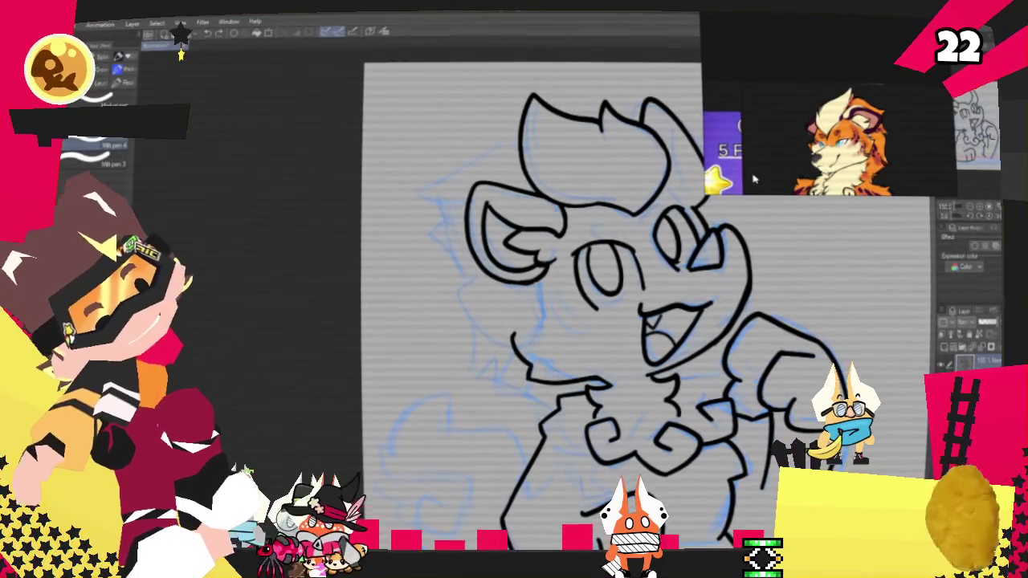
pyautogui.moveTo(555, 395); pyautogui.dragTo(609, 387)
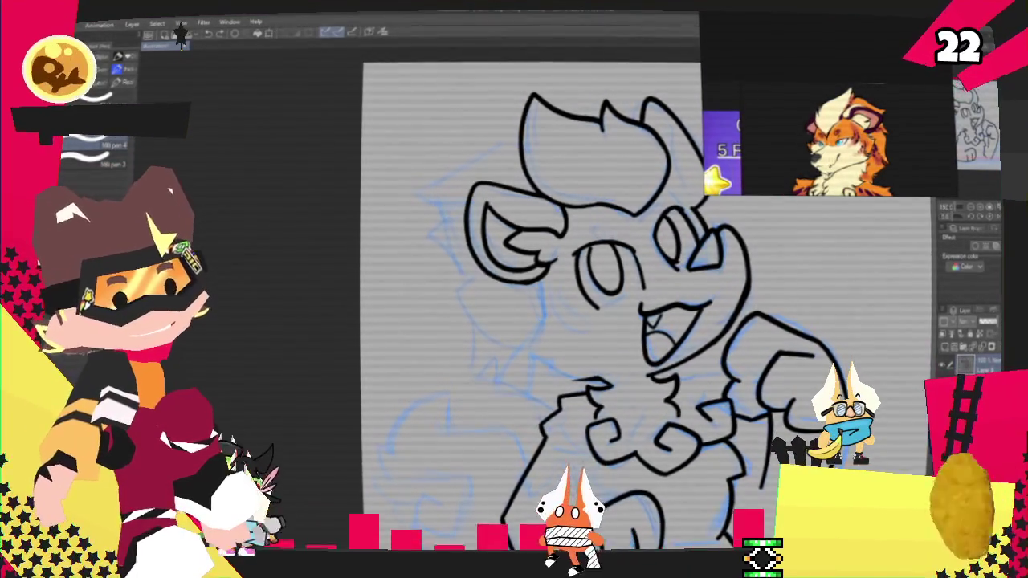
pyautogui.click(181, 33)
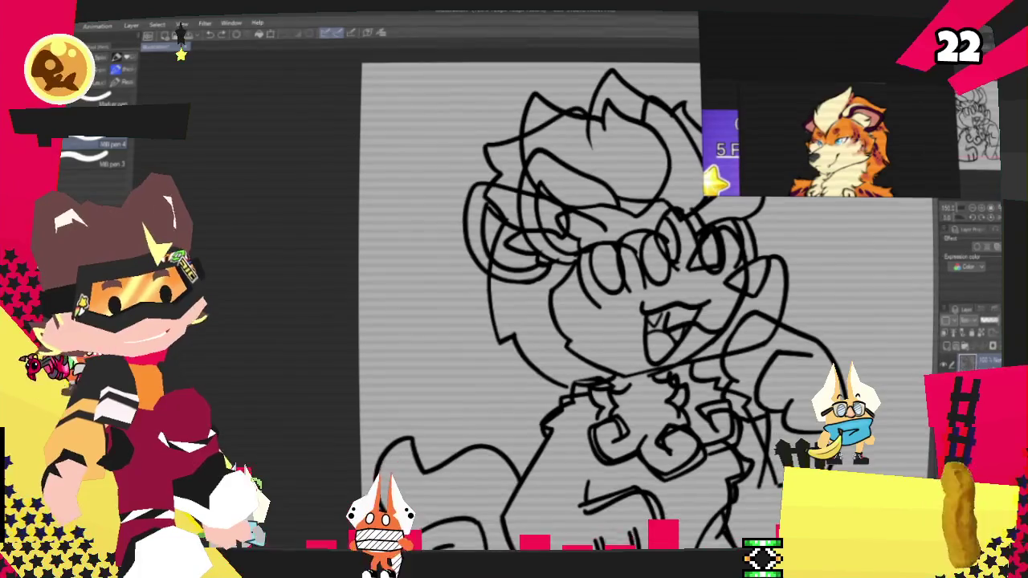
pyautogui.click(181, 33)
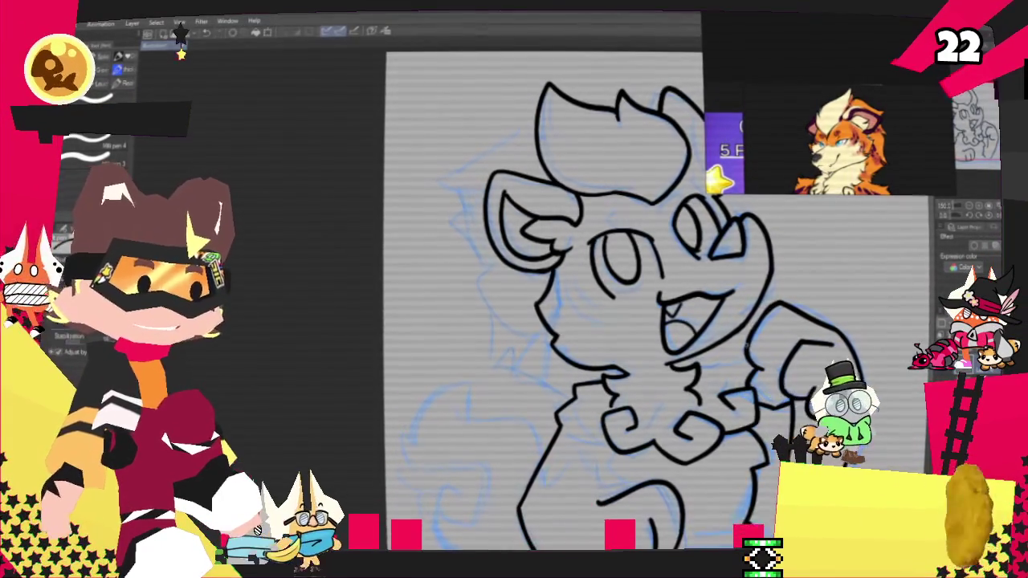
# Step: Pan the canvas to bring the top-left of the head into view
pyautogui.moveTo(538, 297); pyautogui.dragTo(500, 338)
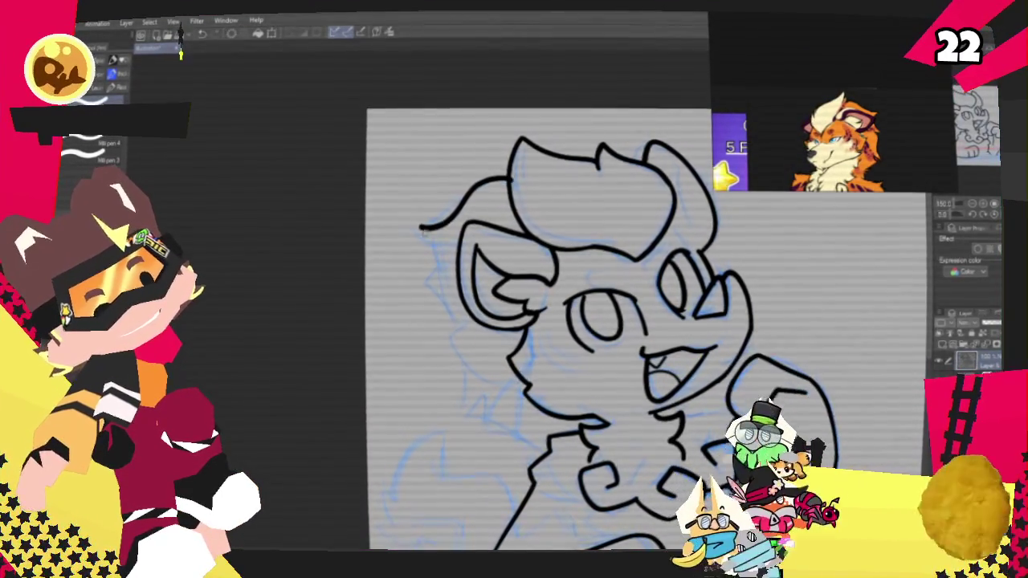
# Step: Undo the top-left head curve and ink the left cheek and side of the face
pyautogui.hotkey('ctrl', 'z')
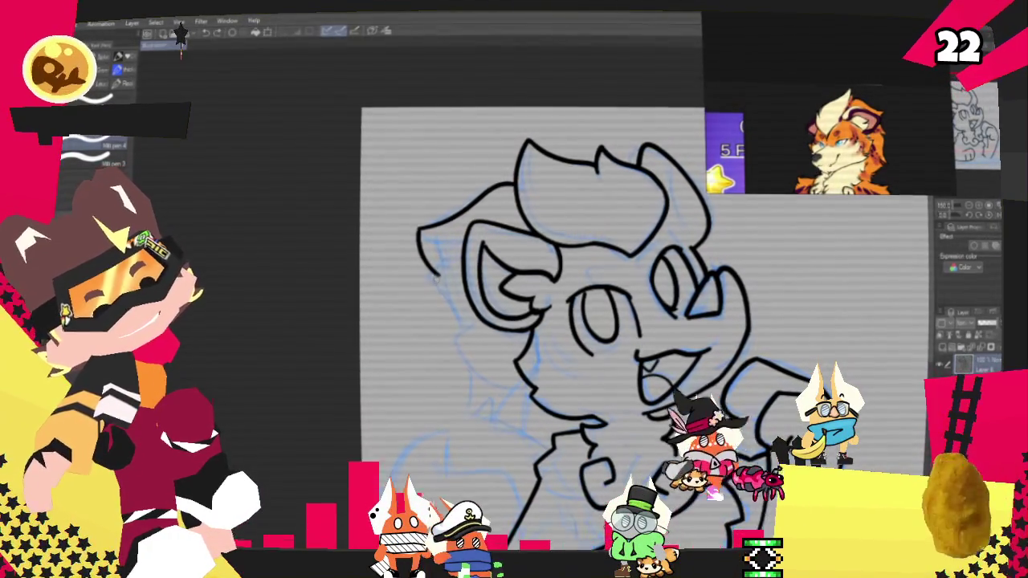
pyautogui.moveTo(435, 273); pyautogui.dragTo(478, 377)
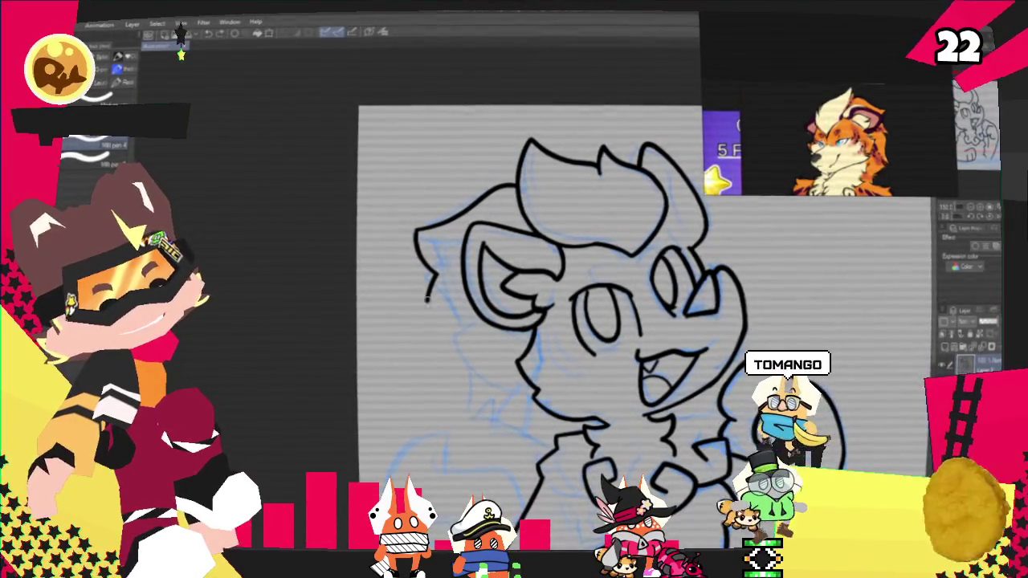
pyautogui.moveTo(427, 271); pyautogui.dragTo(470, 405)
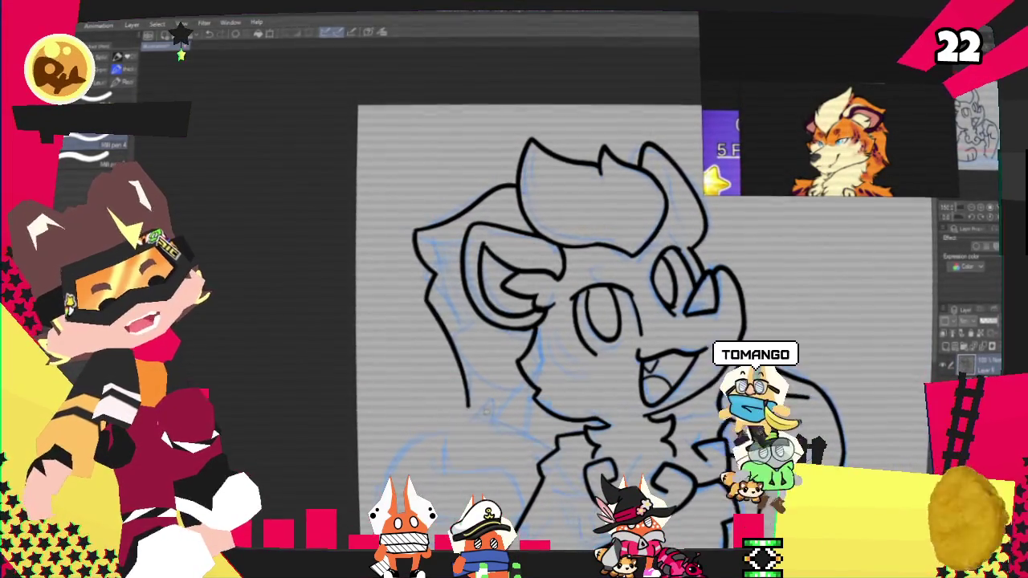
pyautogui.moveTo(424, 294)
pyautogui.mouseDown()
pyautogui.moveTo(477, 404)
pyautogui.moveTo(518, 424)
pyautogui.mouseUp()
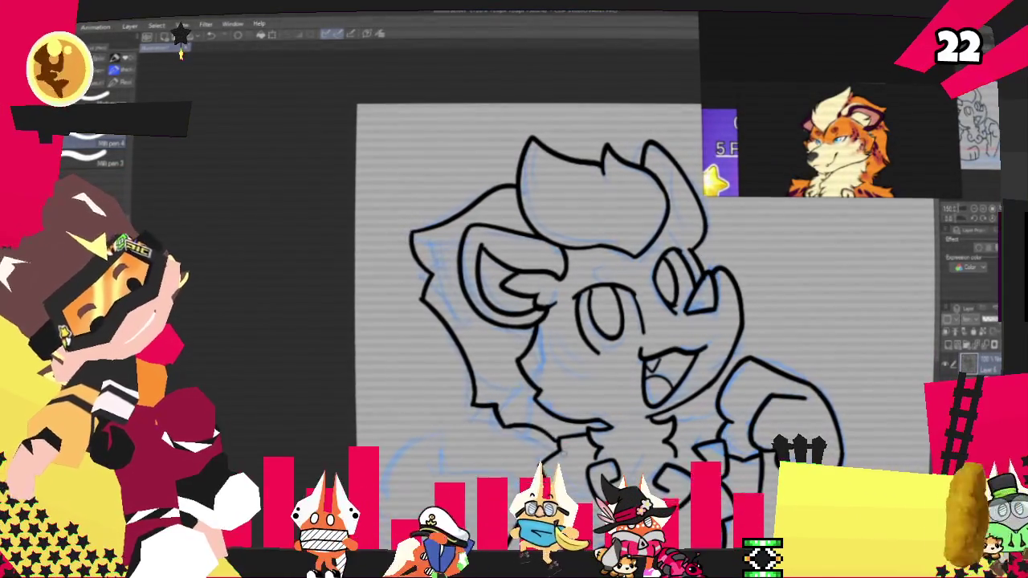
pyautogui.hotkey('ctrl', 'z')
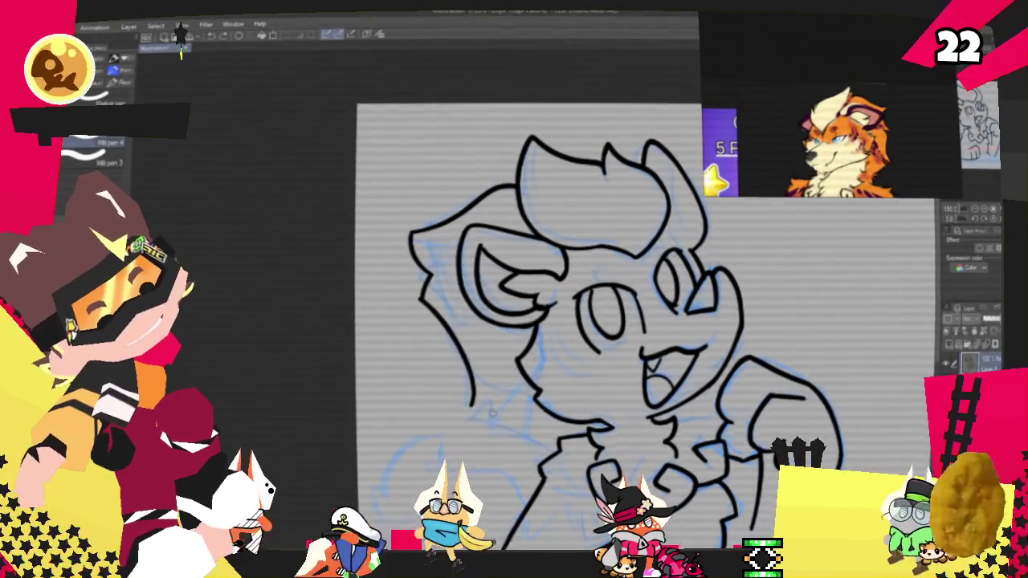
# Step: Continue the cheek line along the chin and add a short line from the cheek bottom
pyautogui.moveTo(474, 404); pyautogui.dragTo(566, 434)
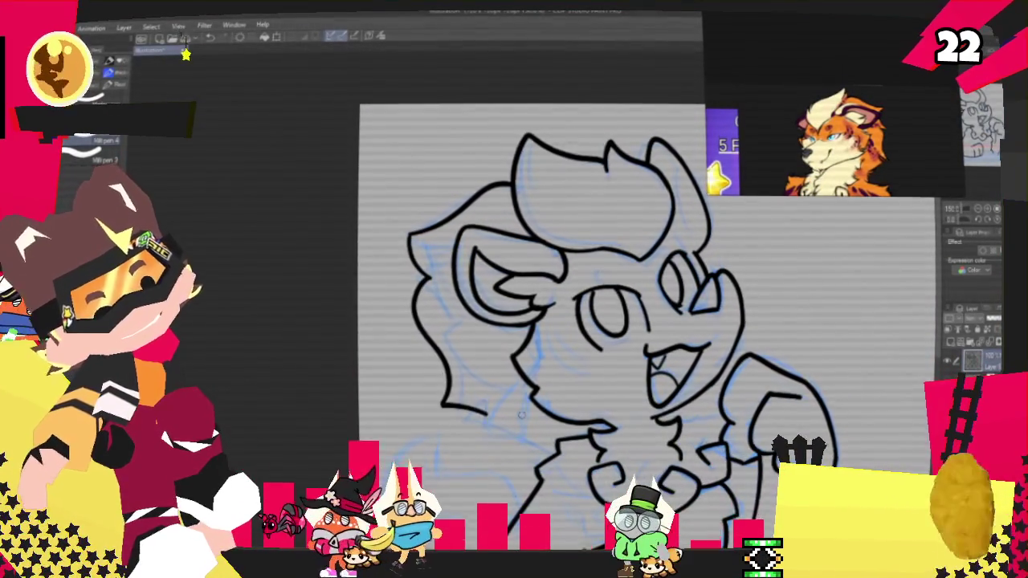
pyautogui.moveTo(441, 404); pyautogui.dragTo(486, 400)
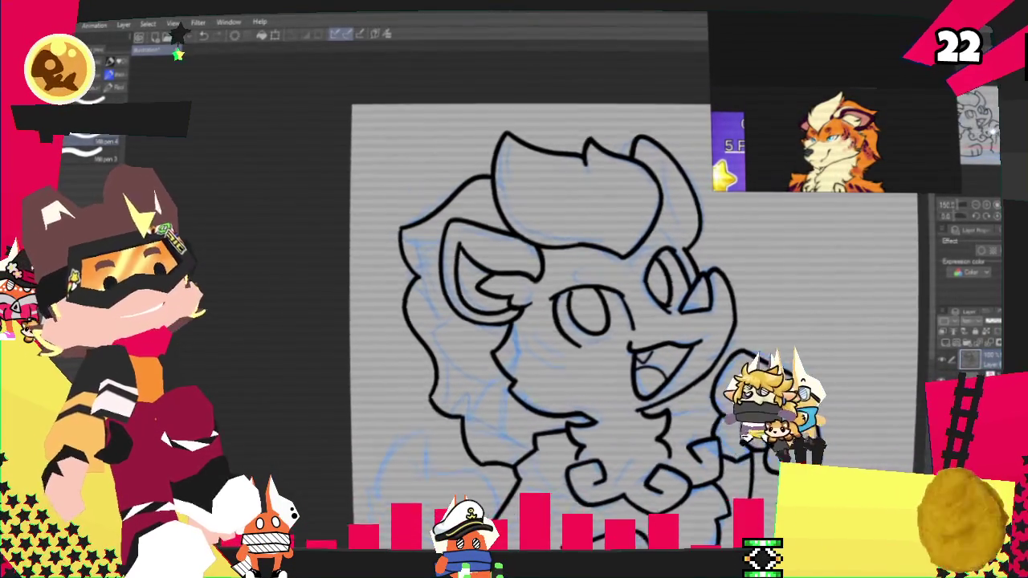
pyautogui.scroll(-2, 562, 305)
pyautogui.scroll(-2, 563, 305)
pyautogui.scroll(-2, 562, 305)
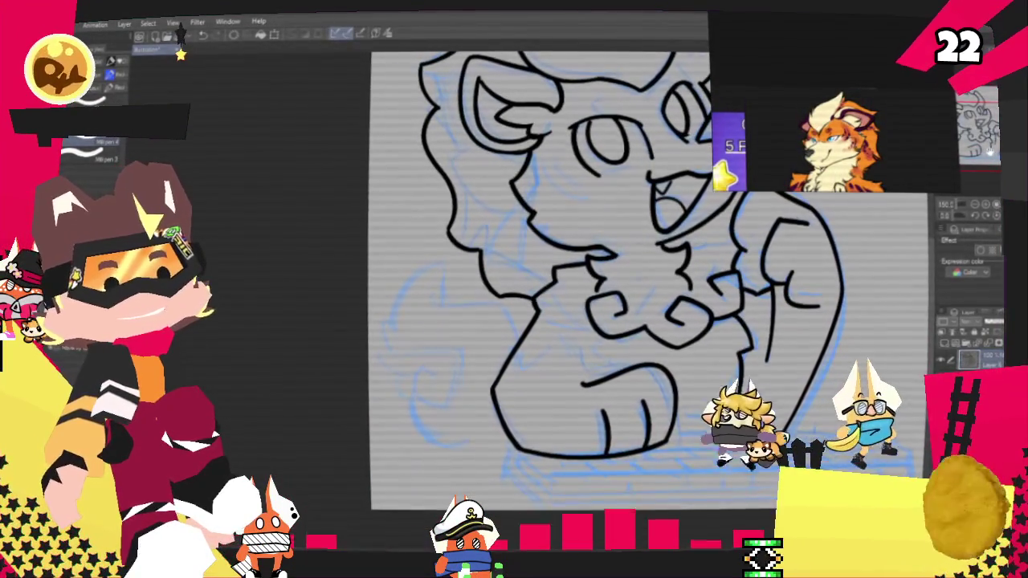
pyautogui.scroll(1, 643, 281)
pyautogui.hscroll(-2, 562, 281)
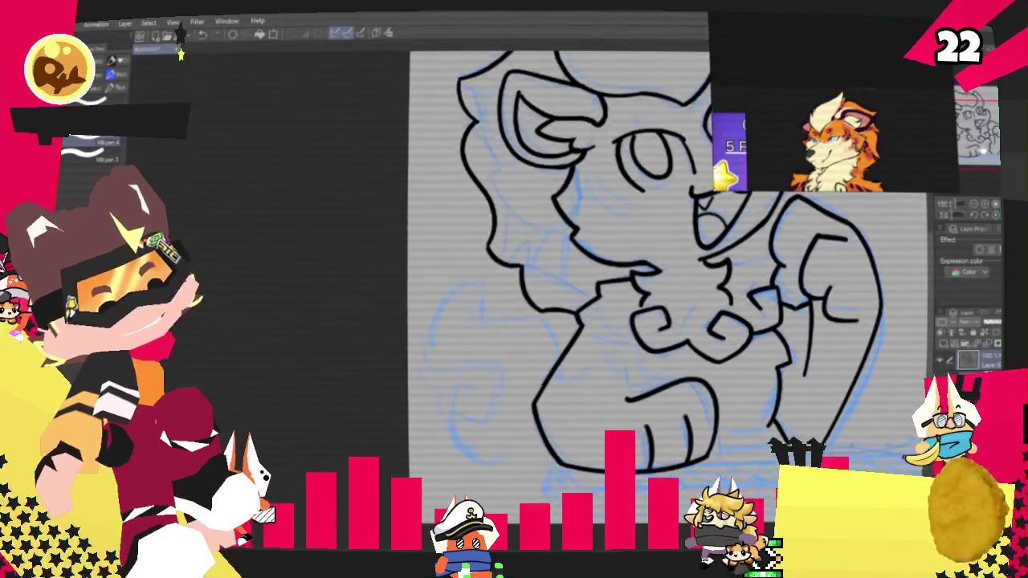
pyautogui.hscroll(-2, 563, 281)
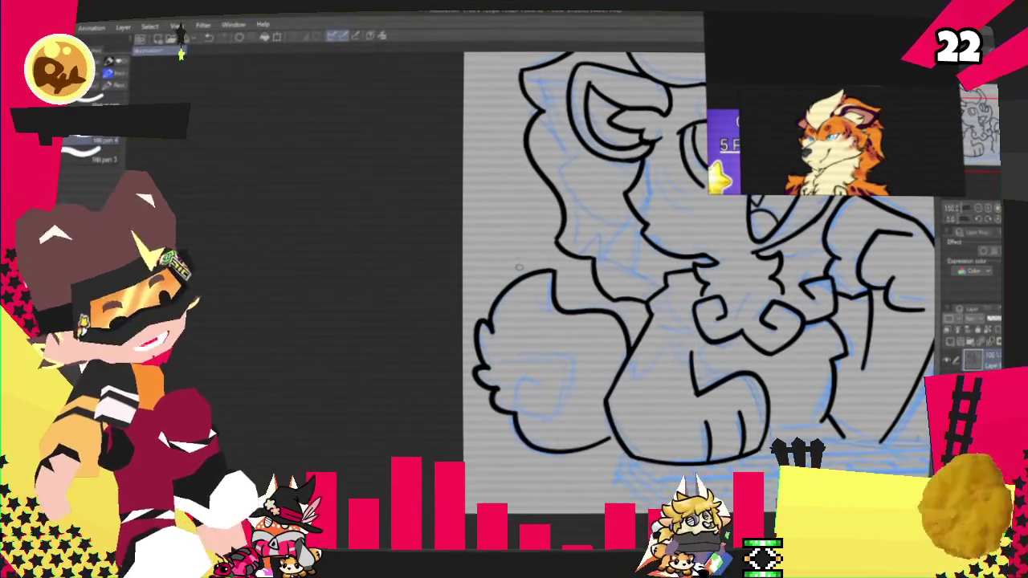
pyautogui.scroll(1, 932, 159)
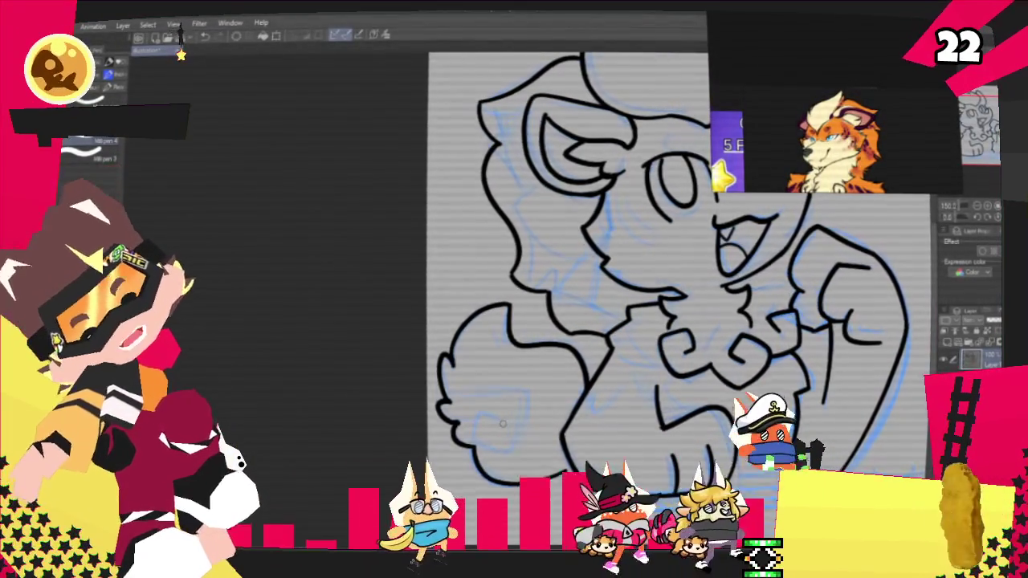
pyautogui.moveTo(495, 419)
pyautogui.mouseDown()
pyautogui.moveTo(499, 441)
pyautogui.moveTo(522, 394)
pyautogui.mouseUp()
pyautogui.hotkey('ctrl', 'z')
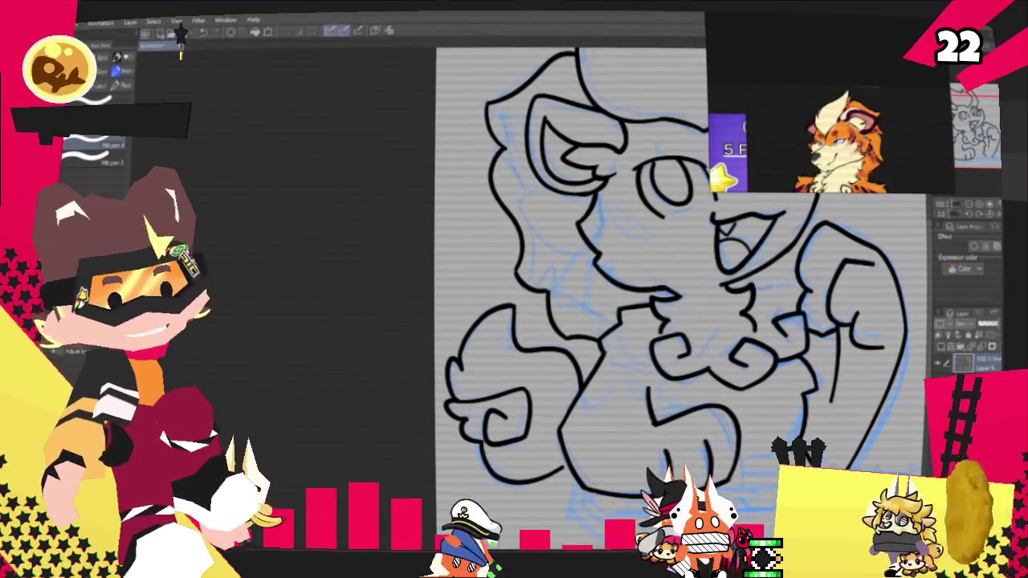
pyautogui.scroll(-2, 554, 257)
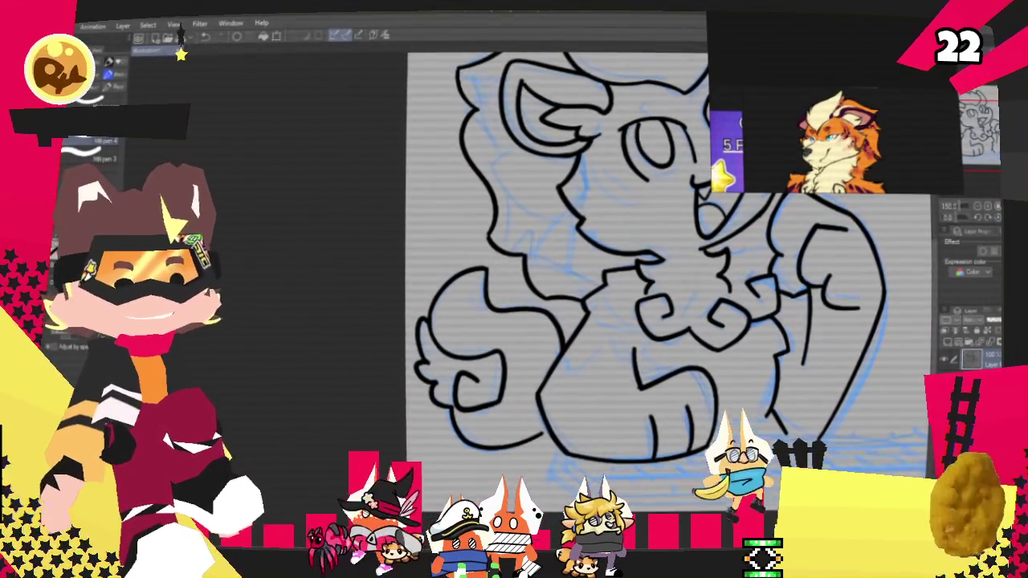
pyautogui.hotkey('ctrl', '-')
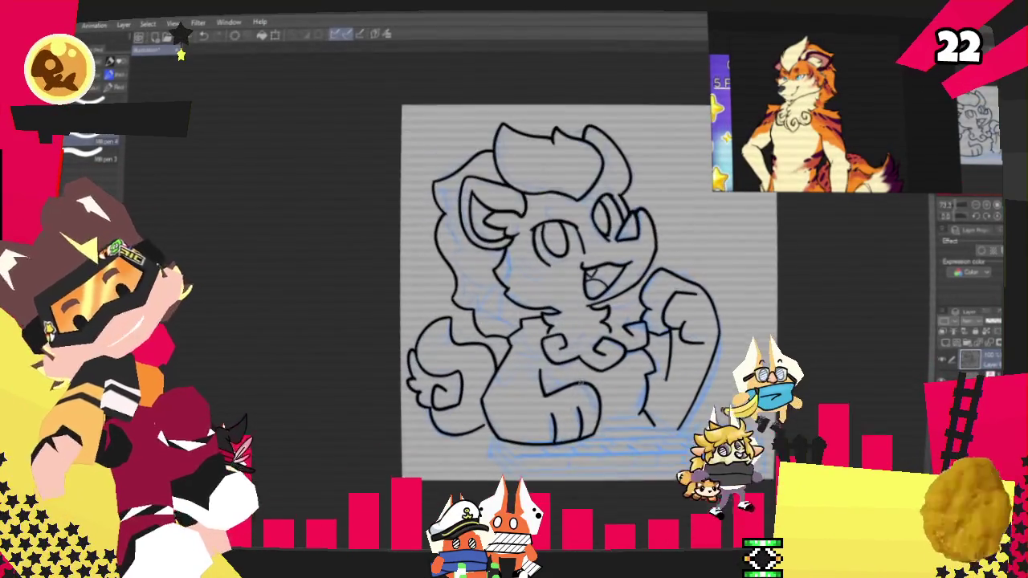
# Step: Adjust the zoom level and scroll the canvas down to frame the drawing
pyautogui.hotkey('ctrl', '+')
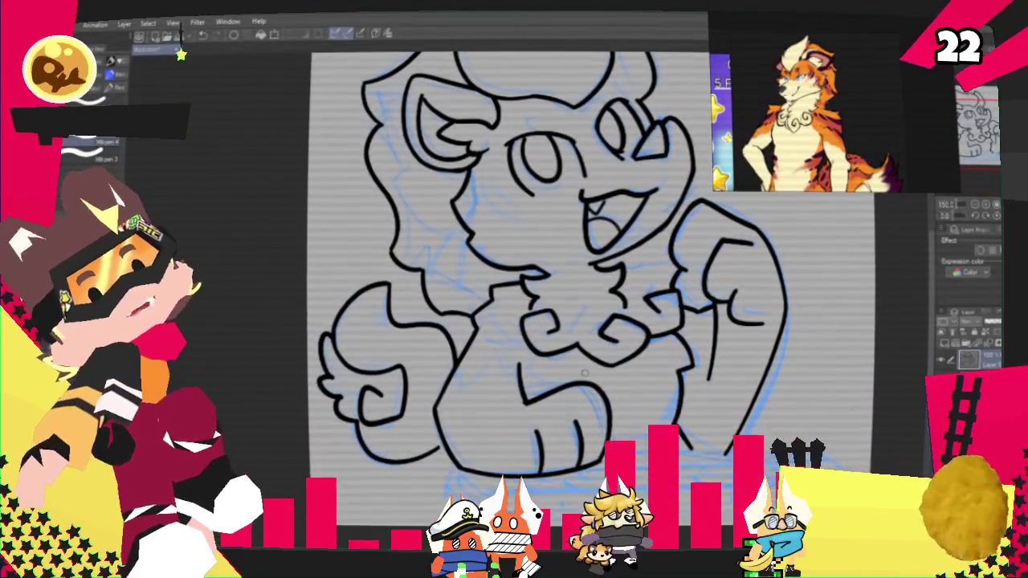
pyautogui.hotkey('ctrl', '-')
pyautogui.hotkey('ctrl', '+')
pyautogui.hotkey('ctrl', '+')
pyautogui.hotkey('ctrl', '+')
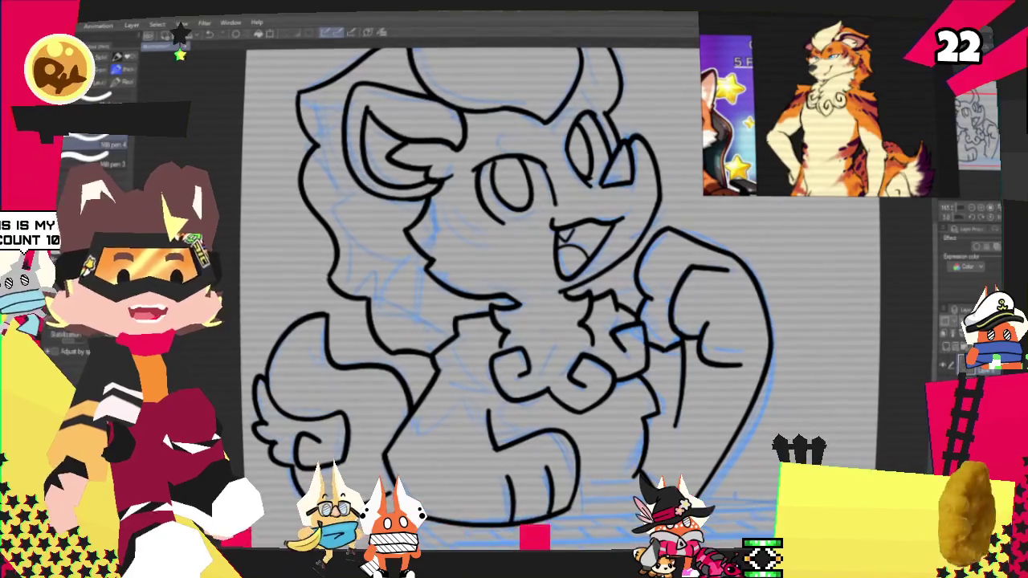
pyautogui.scroll(-2, 504, 276)
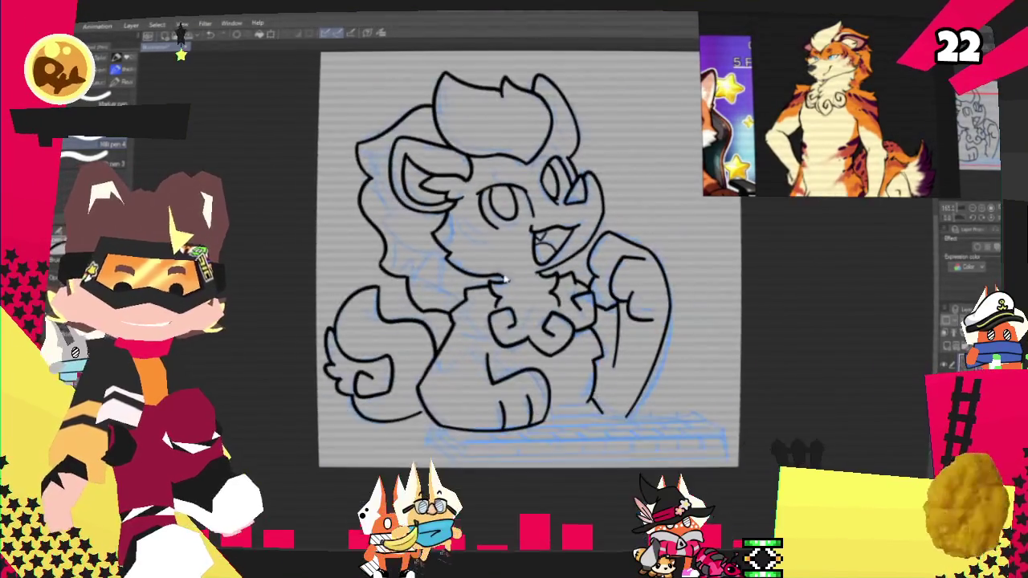
pyautogui.scroll(-2, 506, 278)
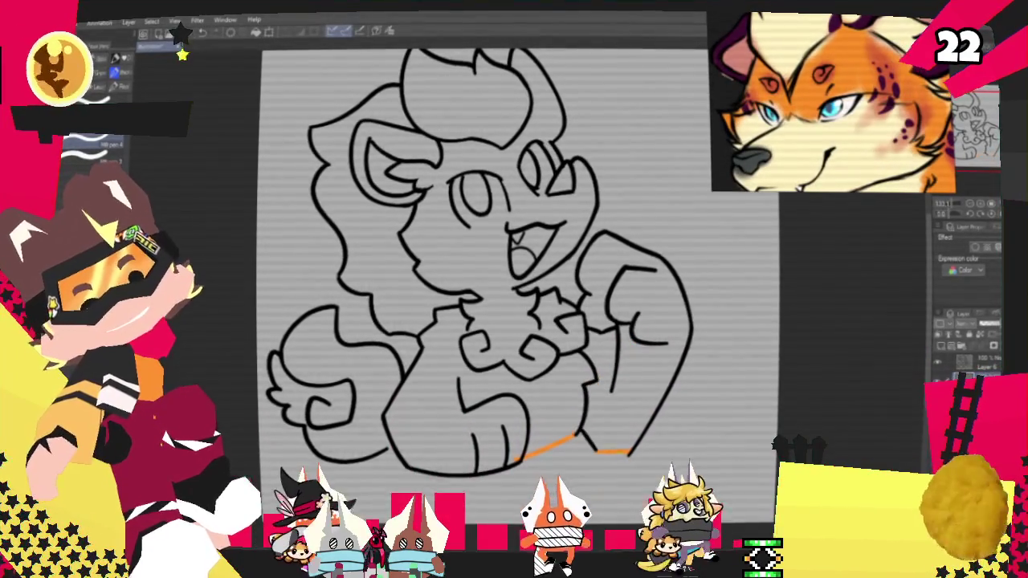
# Step: Fill the body, chest, arm, head and mane orange and the top hair tuft cream
pyautogui.click(508, 367)
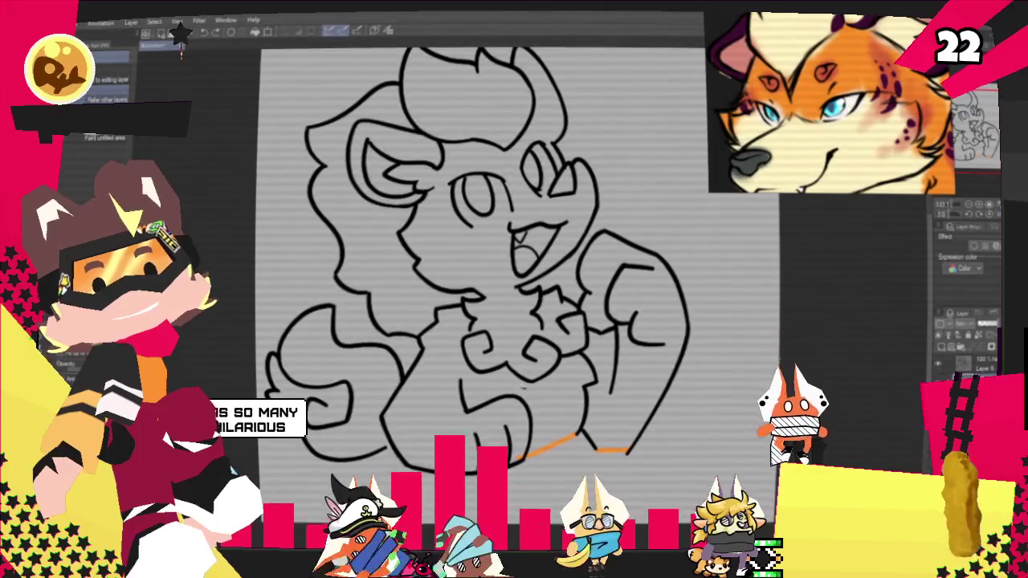
pyautogui.moveTo(569, 402); pyautogui.dragTo(635, 394)
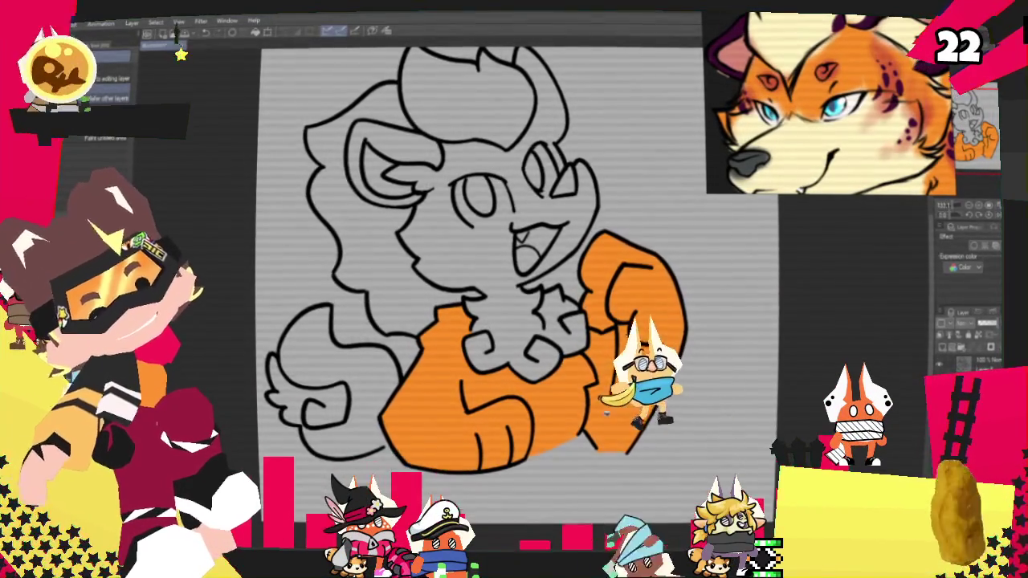
pyautogui.moveTo(474, 289); pyautogui.dragTo(478, 284)
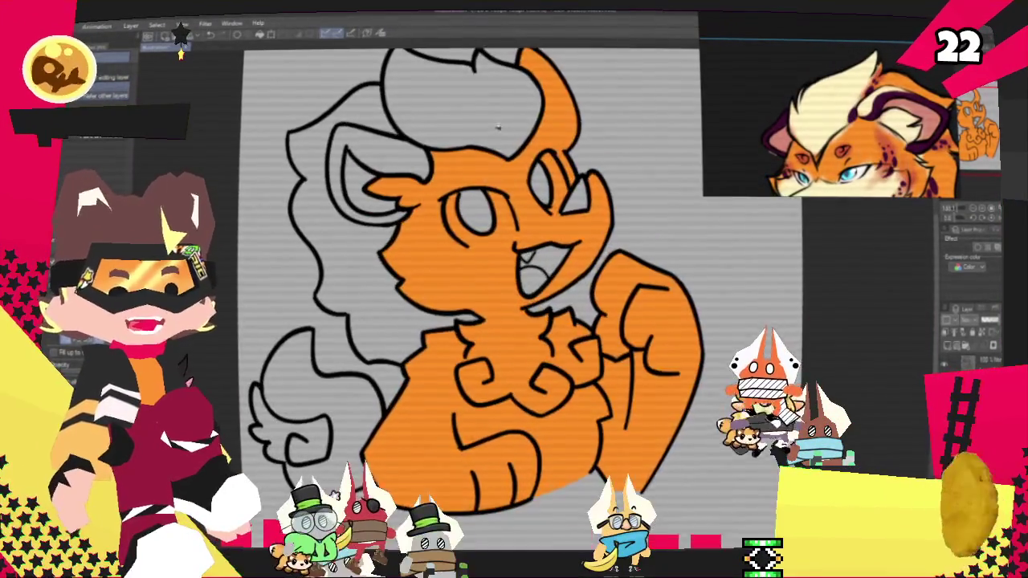
pyautogui.click(470, 96)
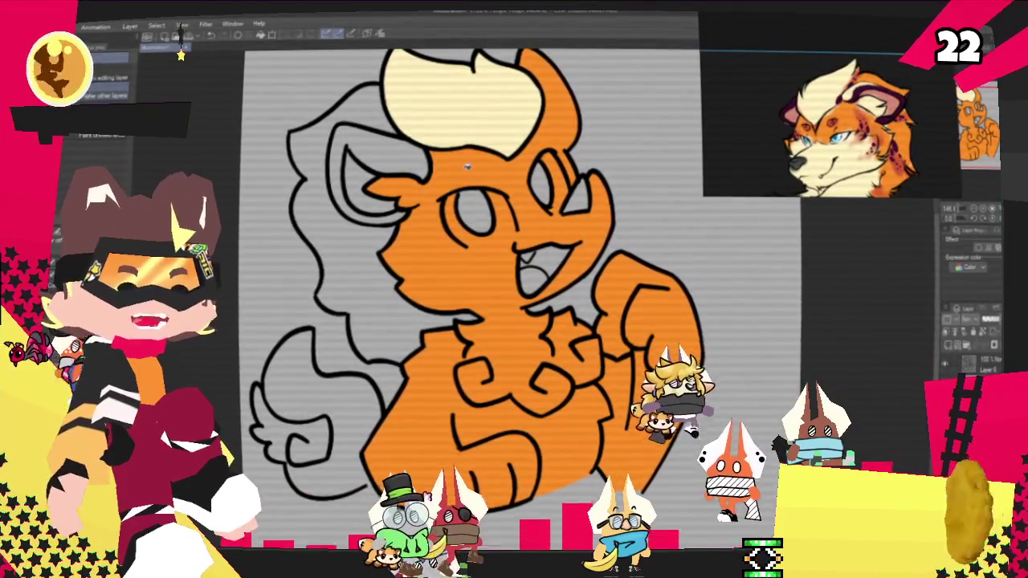
pyautogui.click(329, 241)
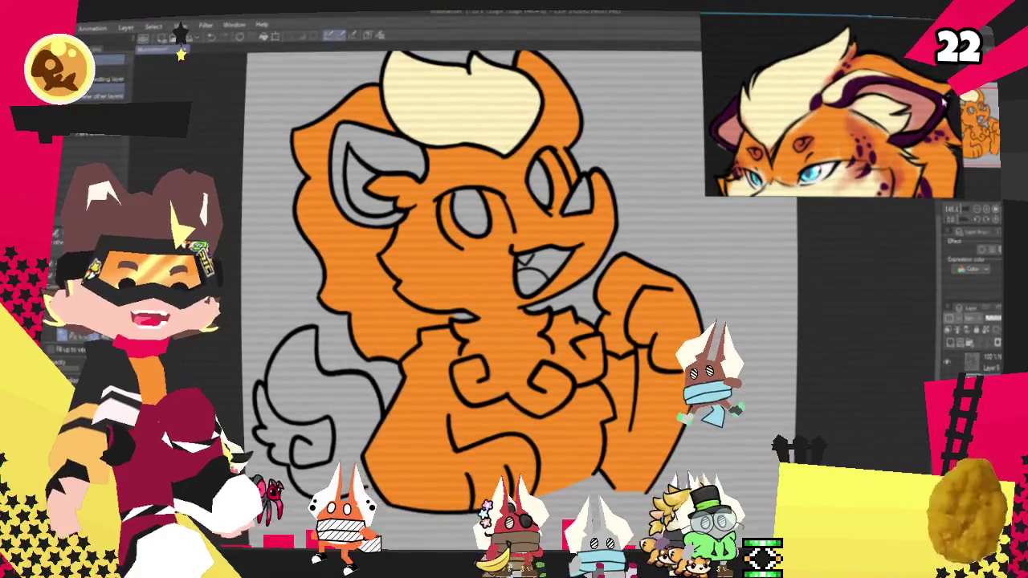
pyautogui.scroll(3, 528, 101)
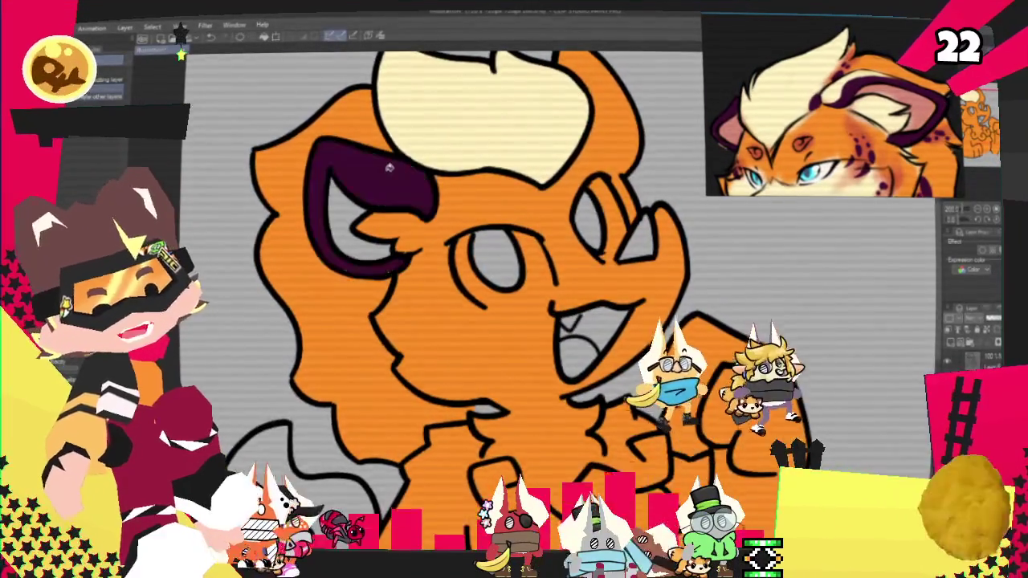
# Step: Try a light highlight stroke across the inner ear with the pen, then undo it
pyautogui.scroll(-3, 389, 167)
pyautogui.scroll(2, 428, 173)
pyautogui.scroll(2, 429, 173)
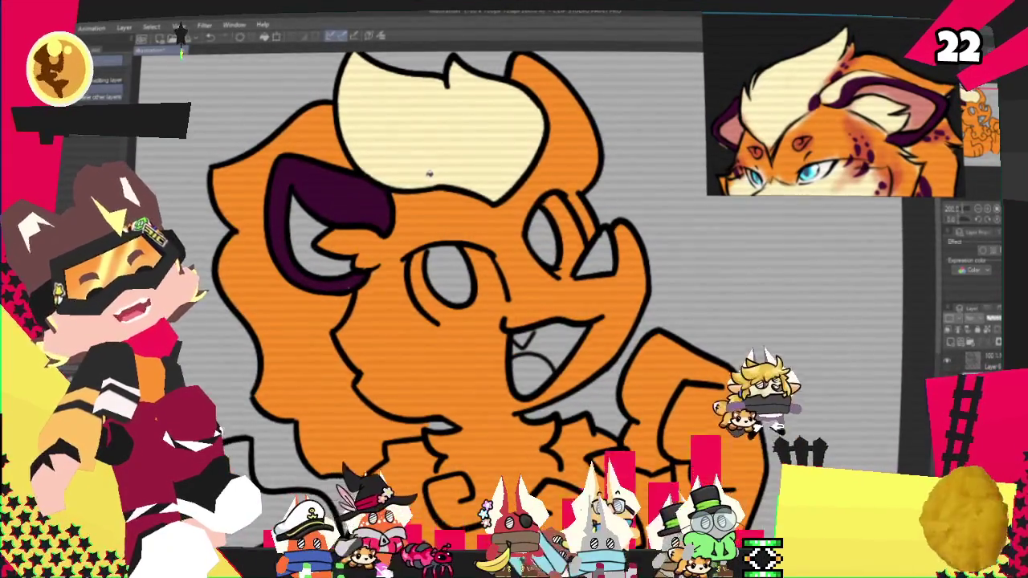
pyautogui.press('p')
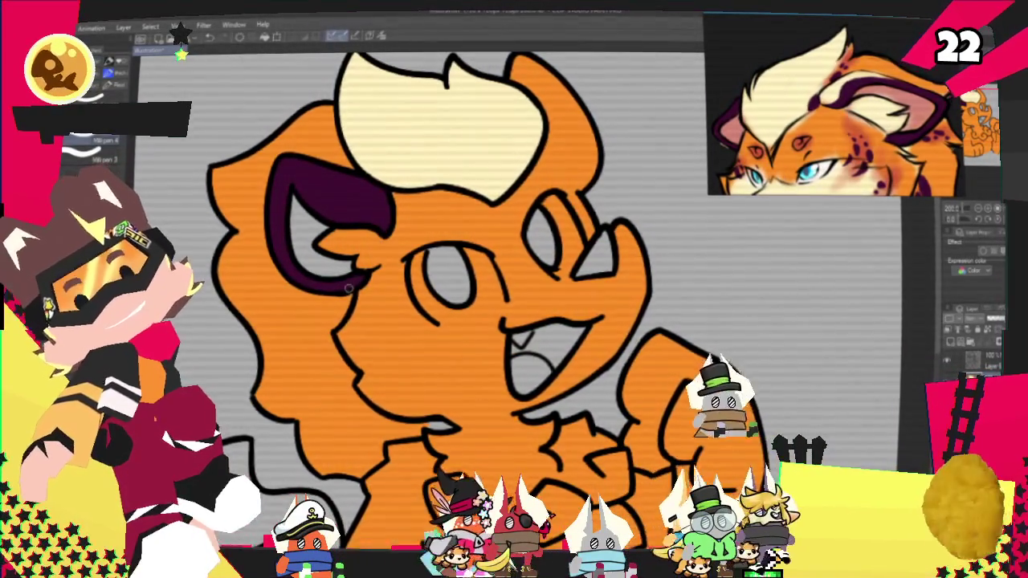
pyautogui.scroll(2, 390, 310)
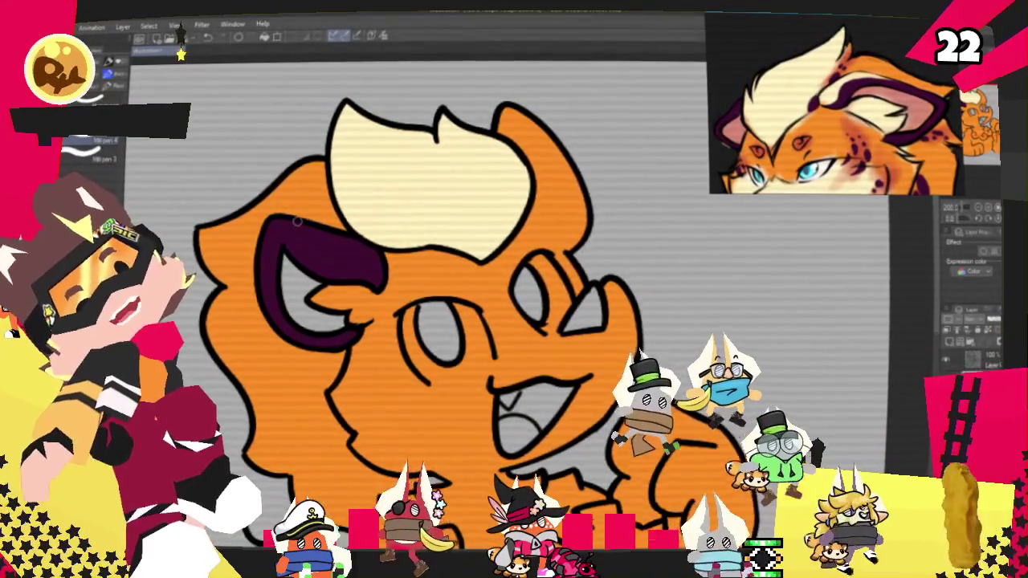
pyautogui.moveTo(289, 222); pyautogui.dragTo(384, 260)
pyautogui.hotkey('ctrl', 'z')
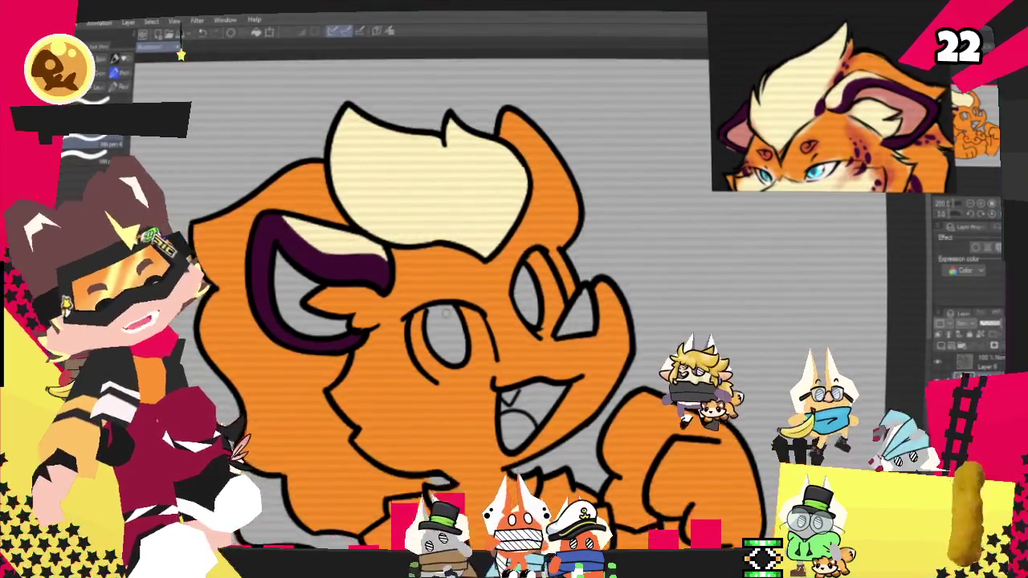
# Step: Zoom in on the face and fill the inner ear pink with the Fill tool
pyautogui.hotkey('ctrl', '+')
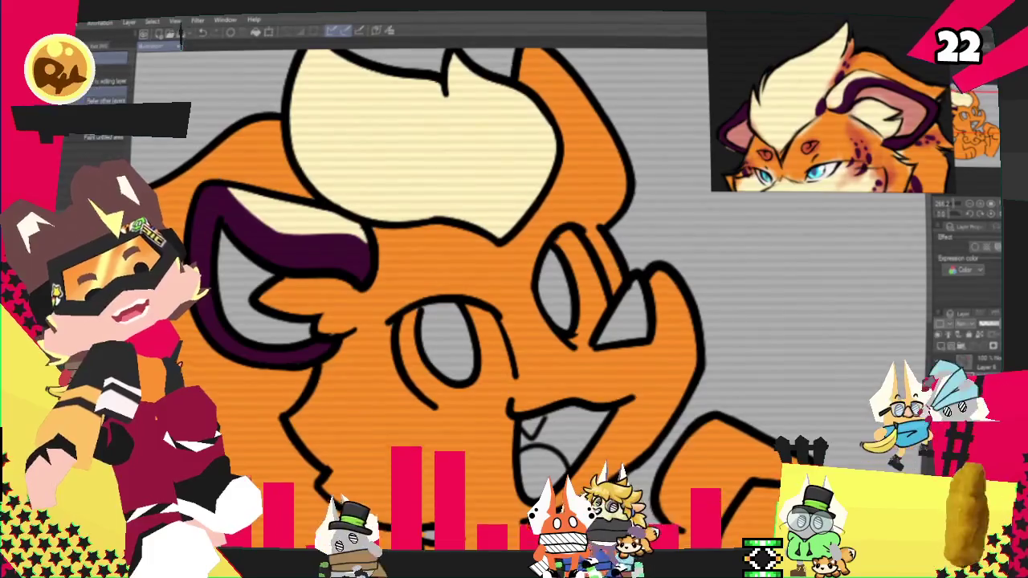
pyautogui.press('g')
pyautogui.click(265, 297)
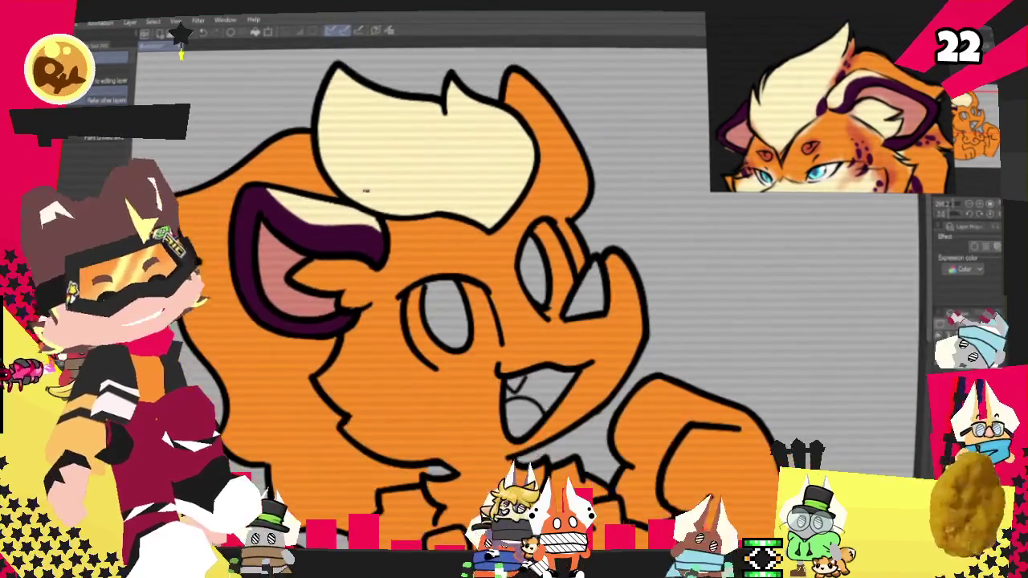
pyautogui.hotkey('ctrl', '+')
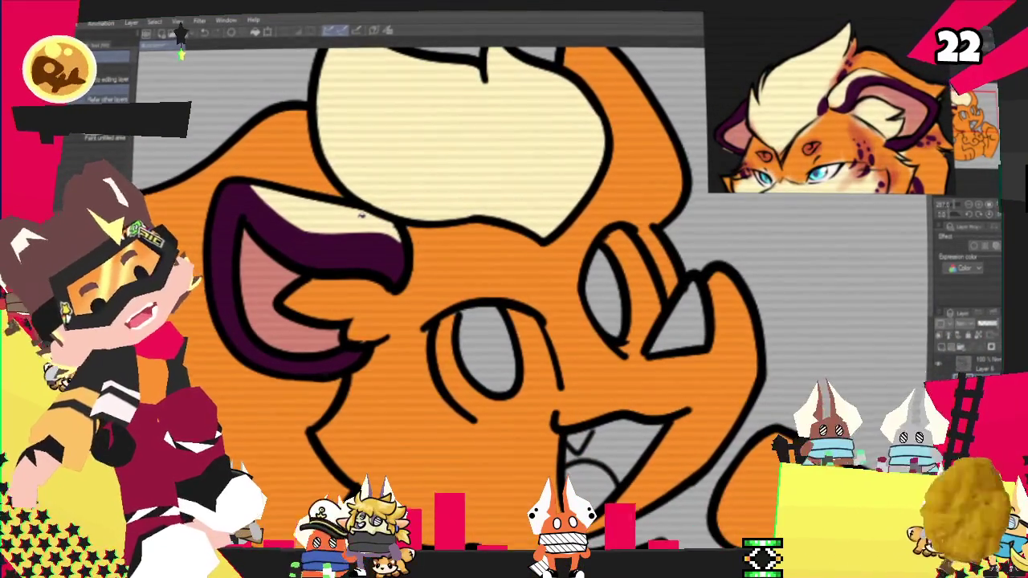
pyautogui.press('p')
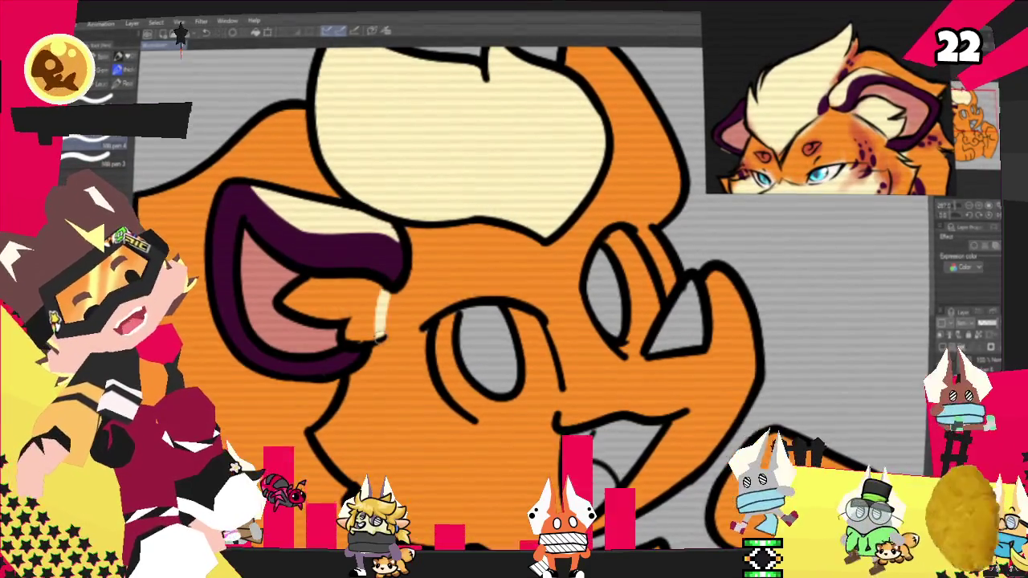
pyautogui.press('g')
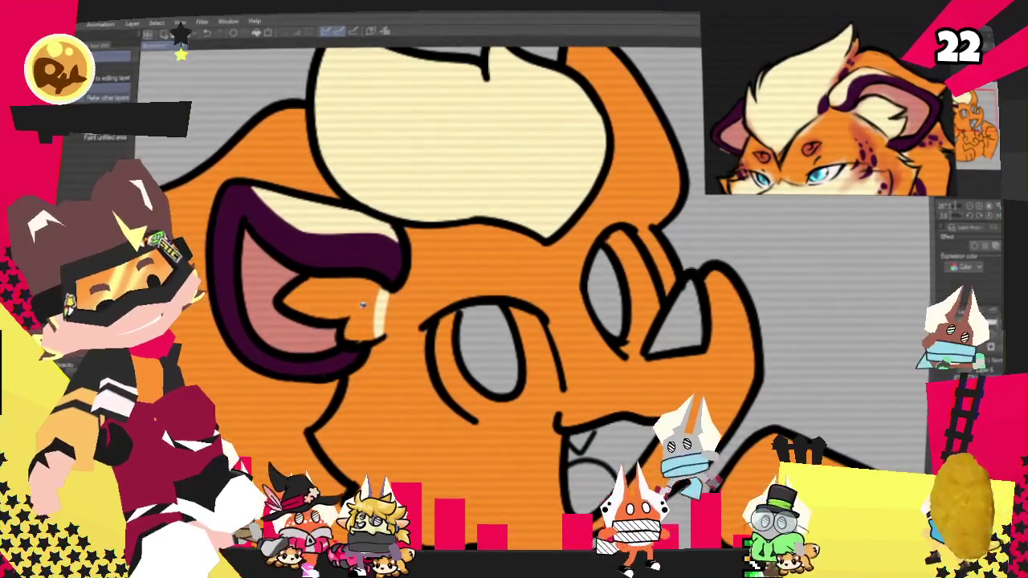
pyautogui.press('p')
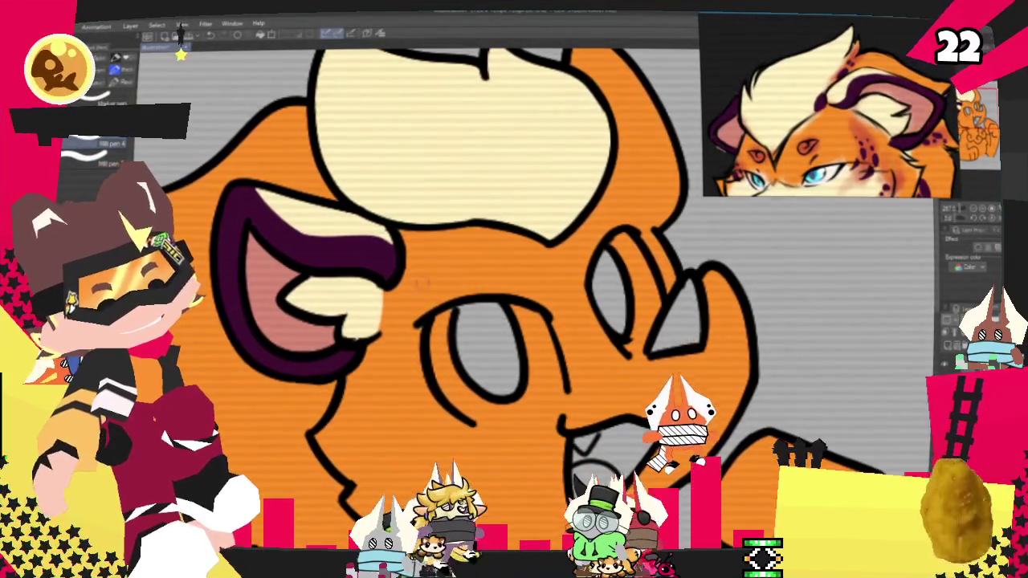
pyautogui.moveTo(464, 239); pyautogui.dragTo(540, 324)
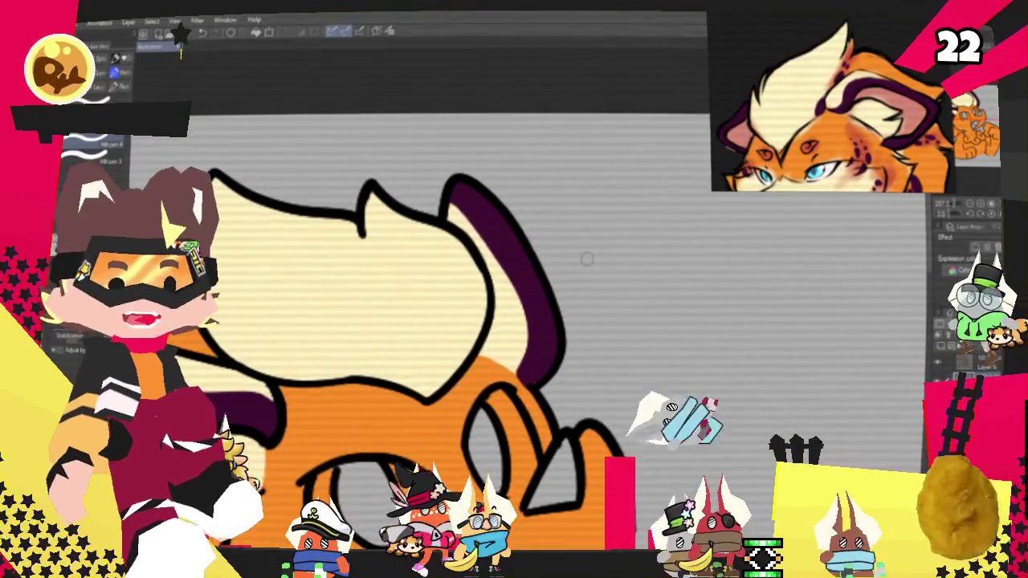
# Step: Draw a cream marking line from the cheek down along the muzzle toward the chest
pyautogui.scroll(-3, 574, 265)
pyautogui.scroll(3, 562, 277)
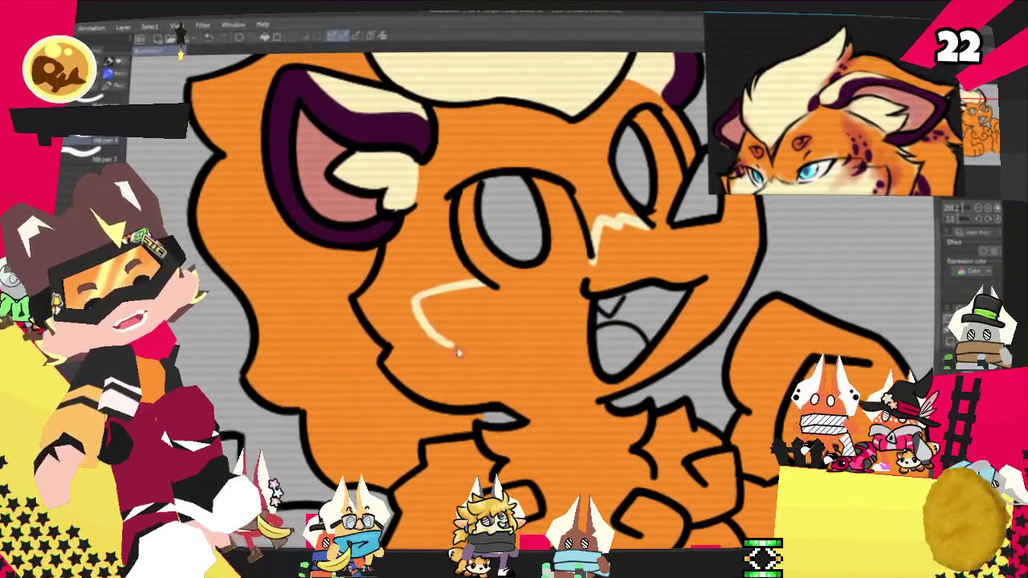
pyautogui.moveTo(416, 295); pyautogui.dragTo(470, 346)
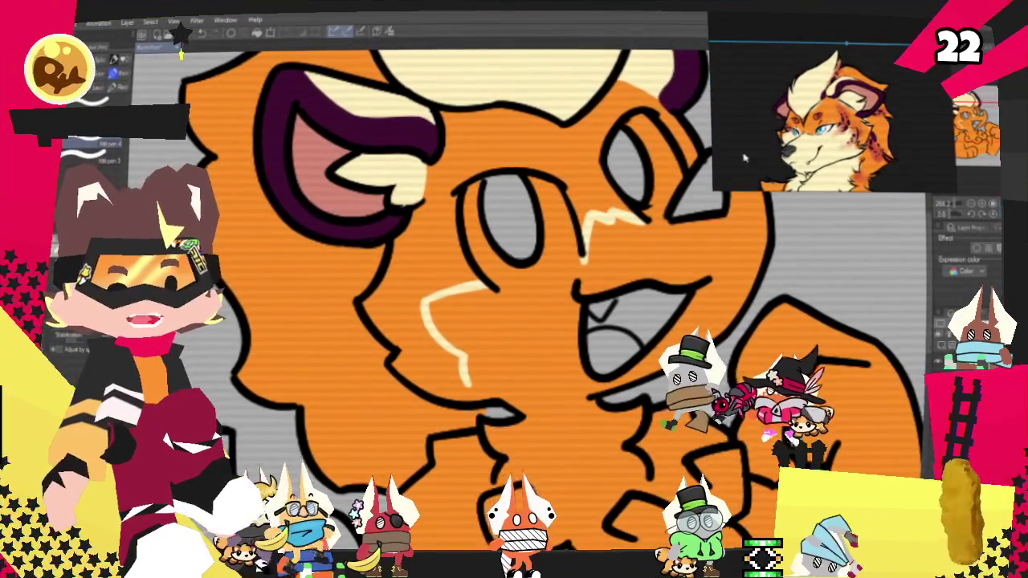
pyautogui.moveTo(566, 372); pyautogui.dragTo(493, 324)
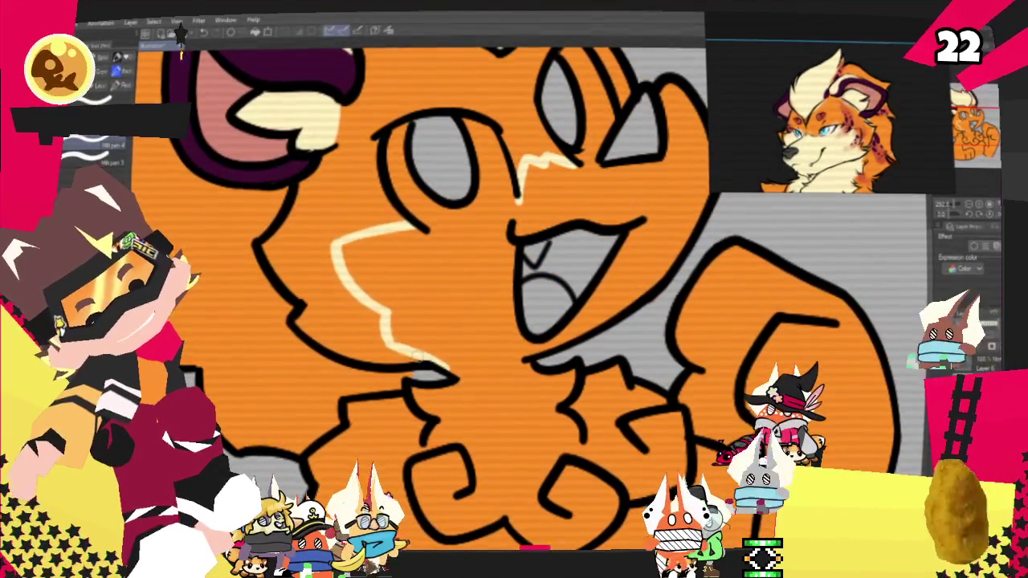
pyautogui.moveTo(368, 293); pyautogui.dragTo(447, 366)
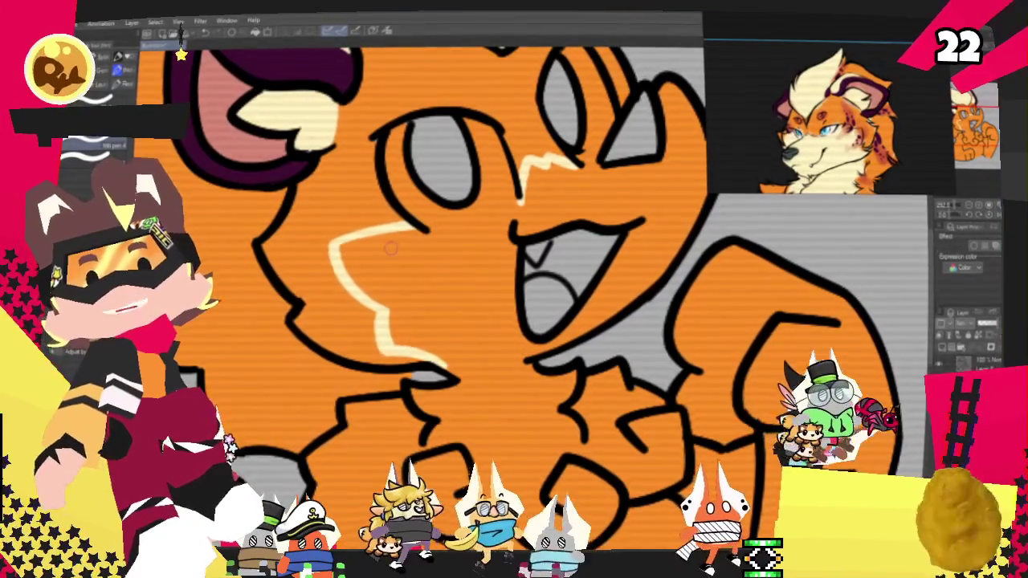
pyautogui.moveTo(391, 249)
pyautogui.mouseDown()
pyautogui.moveTo(326, 232)
pyautogui.moveTo(458, 241)
pyautogui.mouseUp()
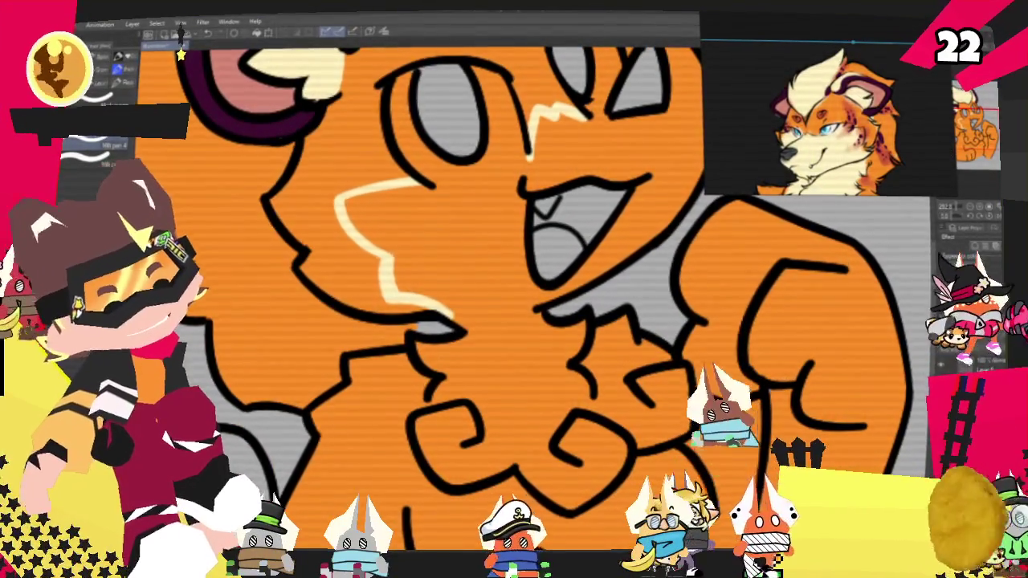
# Step: Zoom out, then draw a short cream stroke across the chest to close the belly marking outline
pyautogui.hotkey('ctrl', '-')
pyautogui.hotkey('ctrl', '-')
pyautogui.scroll(2, 456, 314)
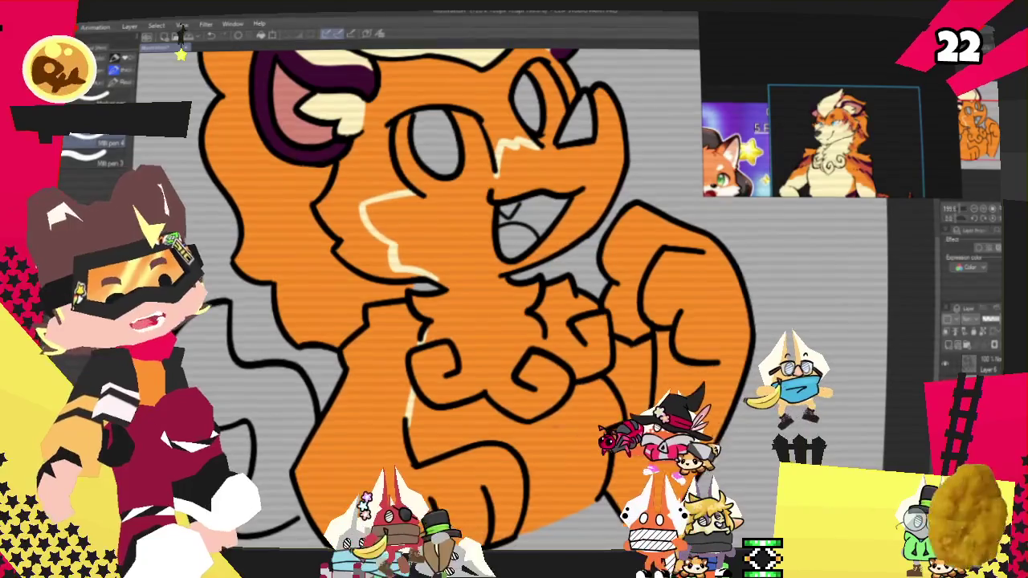
pyautogui.moveTo(549, 327); pyautogui.dragTo(584, 330)
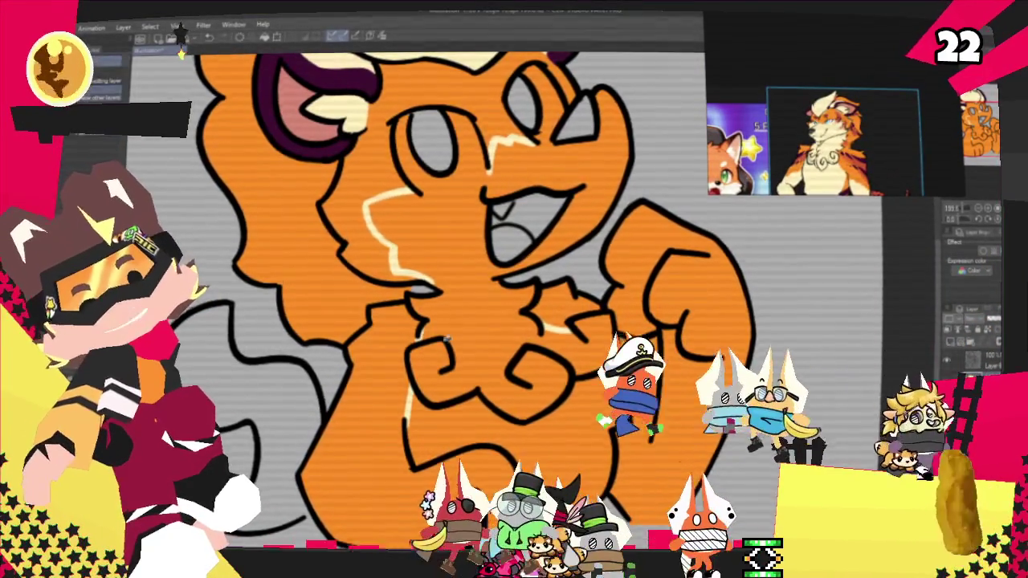
# Step: Bucket-fill the outlined muzzle, chest and belly area with cream, then return to the pen
pyautogui.press('g')
pyautogui.click(520, 336)
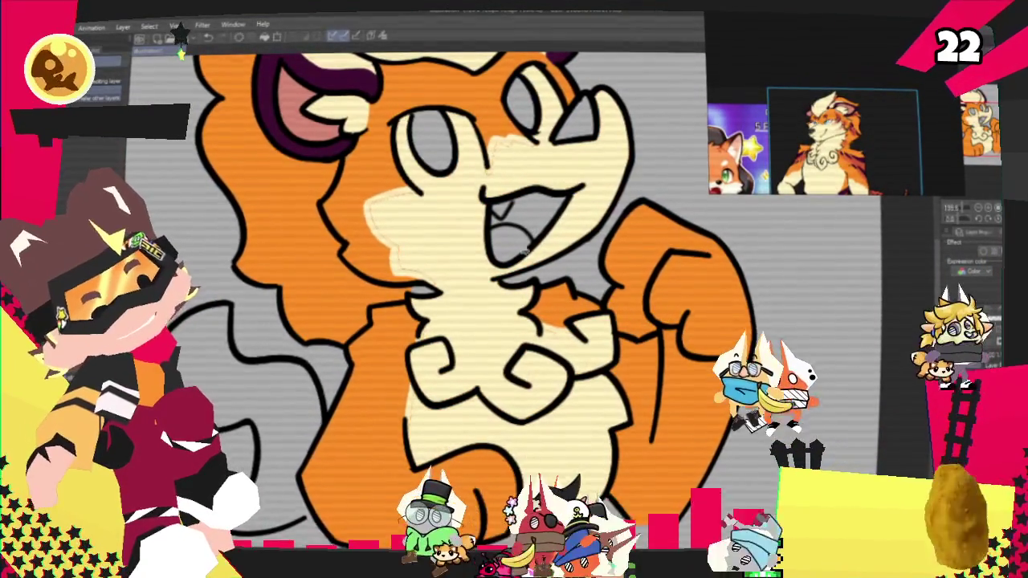
pyautogui.press('p')
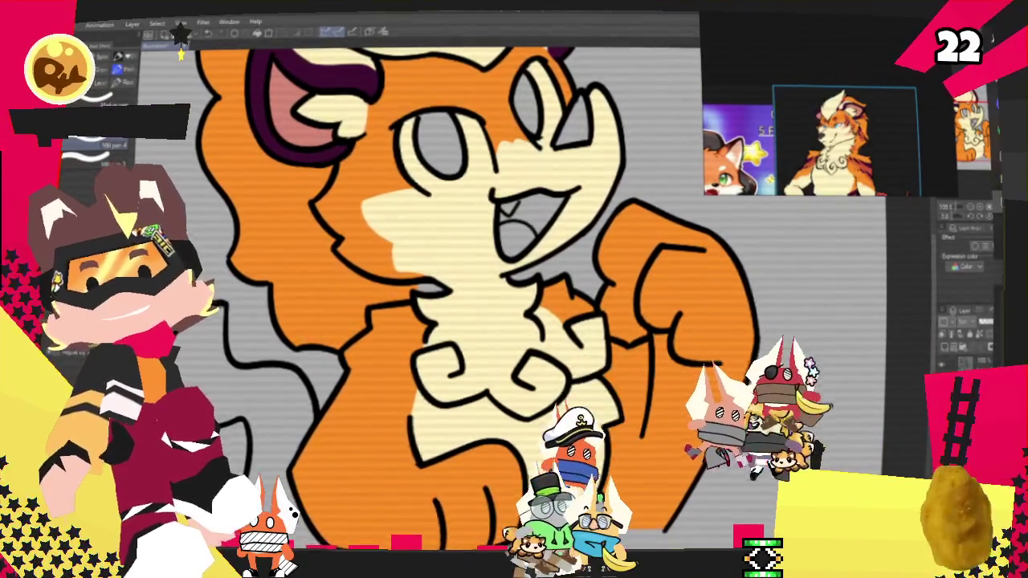
pyautogui.scroll(-3, 478, 297)
pyautogui.scroll(-2, 478, 297)
pyautogui.scroll(1, 492, 315)
pyautogui.scroll(2, 491, 313)
pyautogui.scroll(1, 497, 298)
pyautogui.scroll(-3, 496, 299)
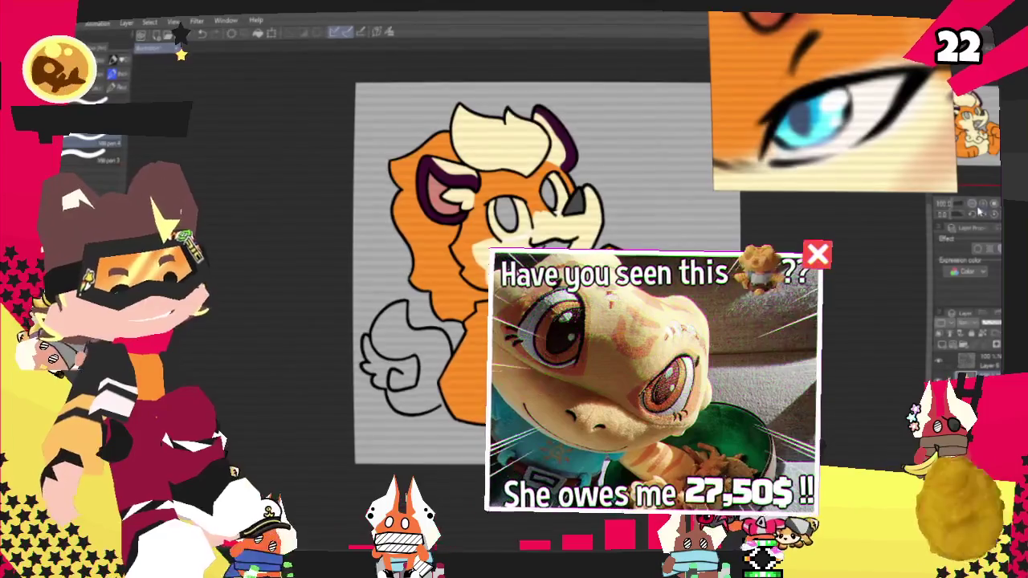
pyautogui.scroll(3, 474, 96)
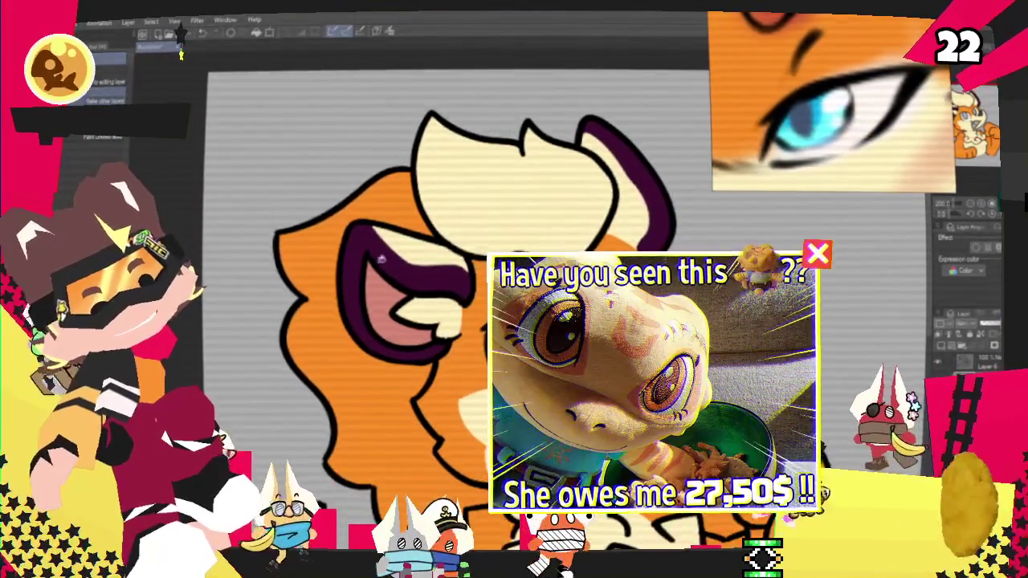
pyautogui.press('p')
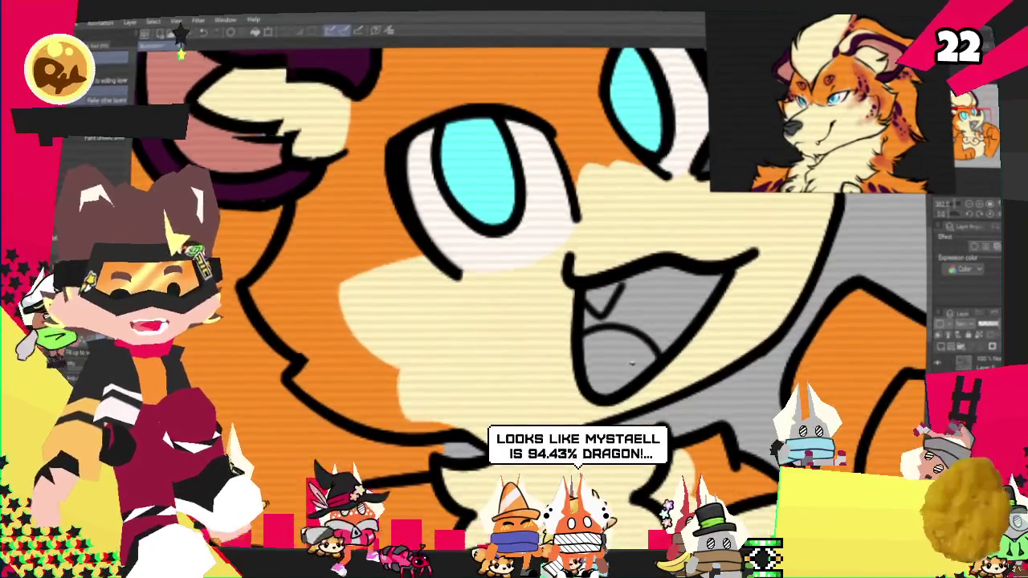
# Step: Fill the tongue area inside the open mouth with pink
pyautogui.click(632, 363)
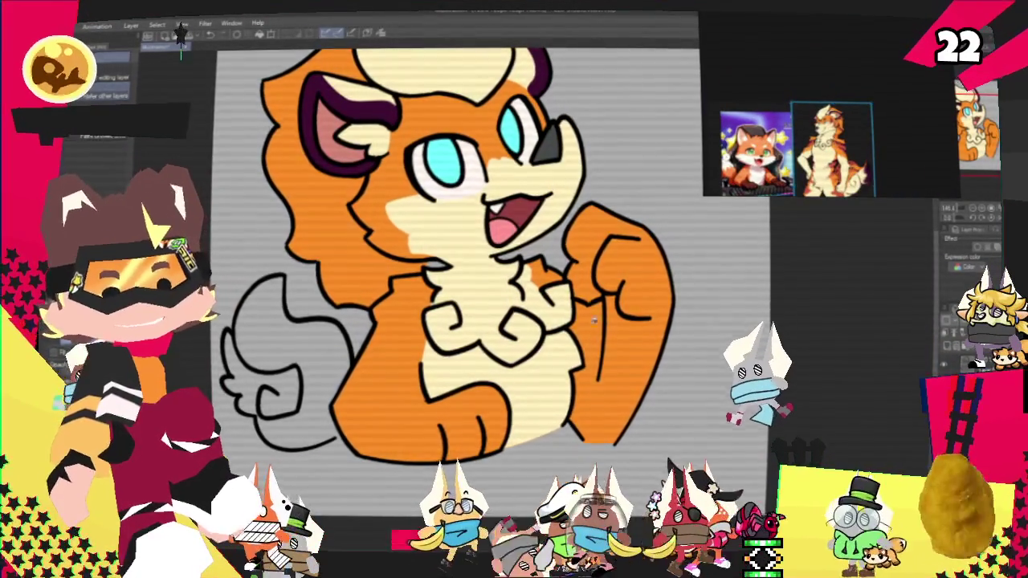
pyautogui.scroll(-2, 847, 183)
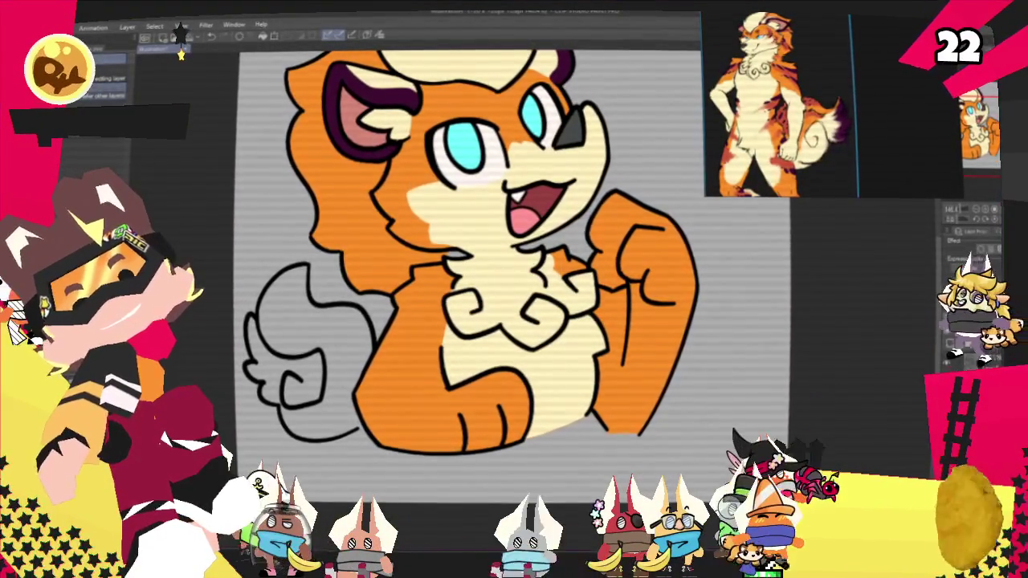
# Step: Fill the grey tail area with orange using the Fill tool
pyautogui.press('p')
pyautogui.press('g')
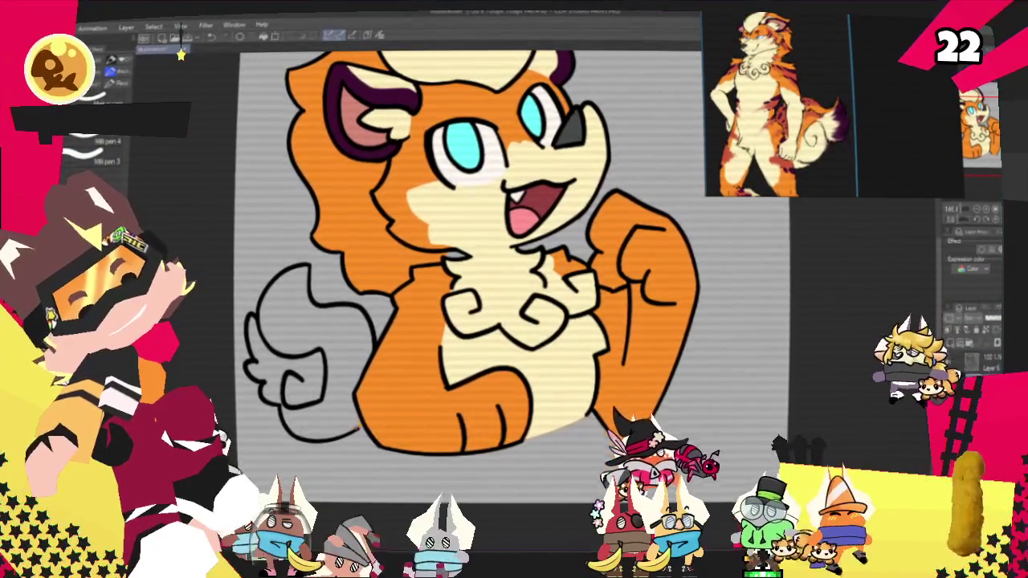
pyautogui.click(318, 345)
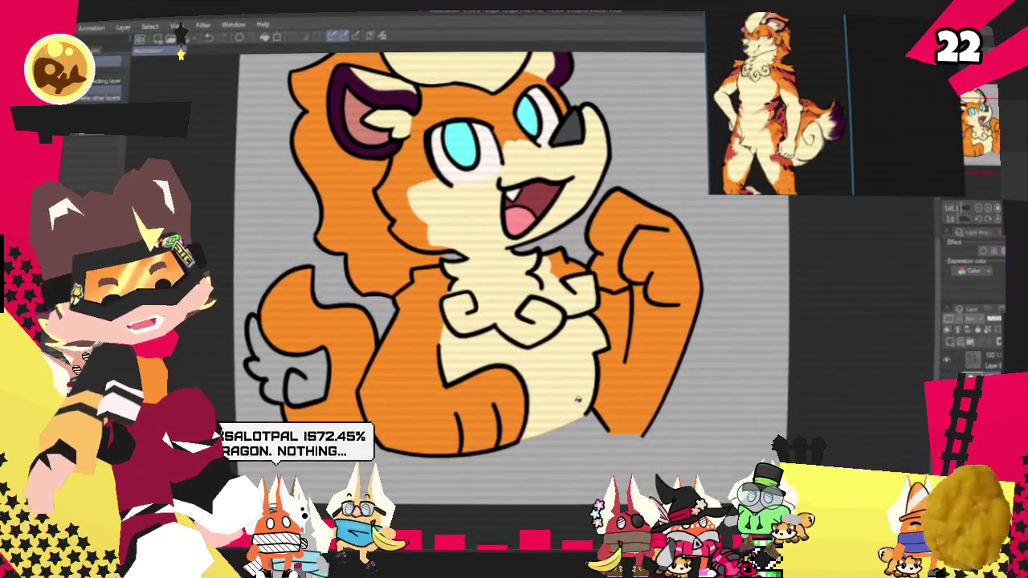
# Step: Paint a cream marking stroke on the tail and fill the lower-left paw cream
pyautogui.moveTo(577, 399); pyautogui.dragTo(924, 166)
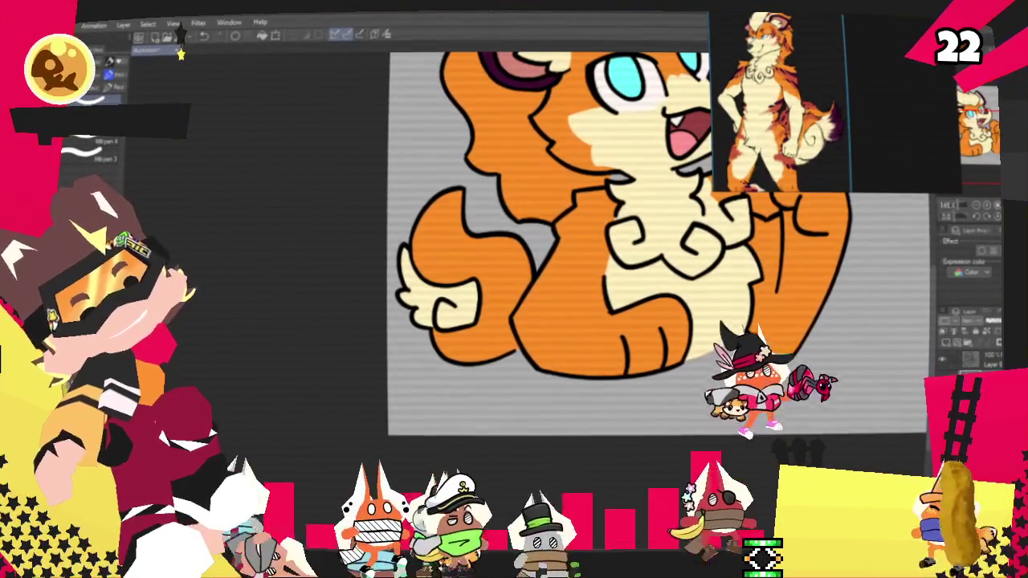
pyautogui.moveTo(484, 304); pyautogui.dragTo(509, 318)
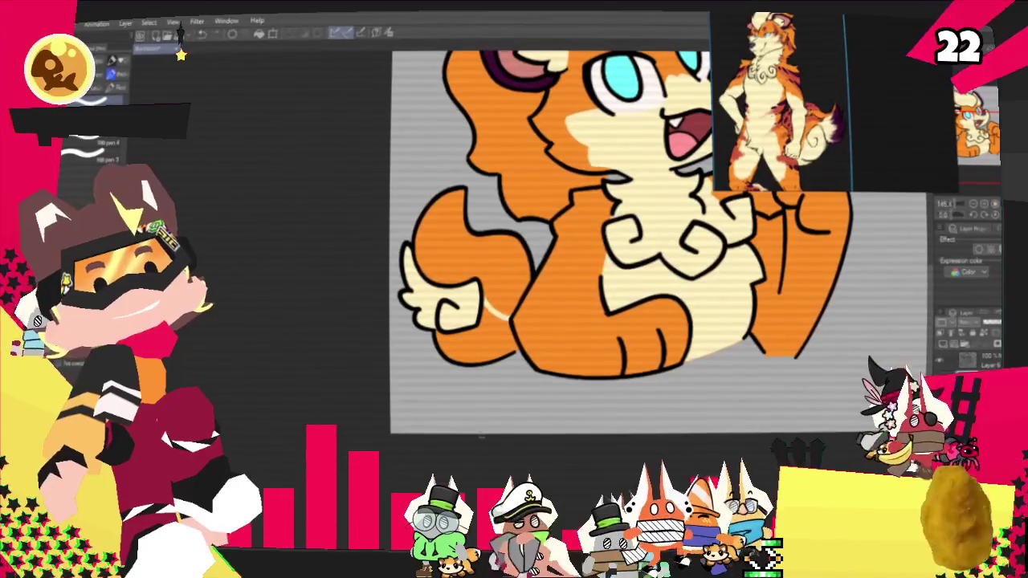
pyautogui.press('g')
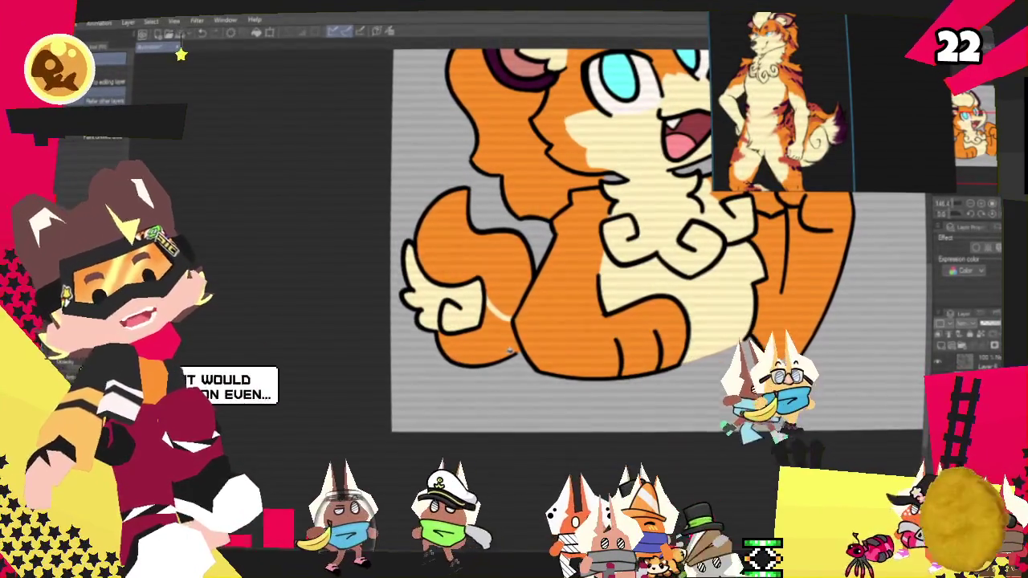
pyautogui.click(506, 345)
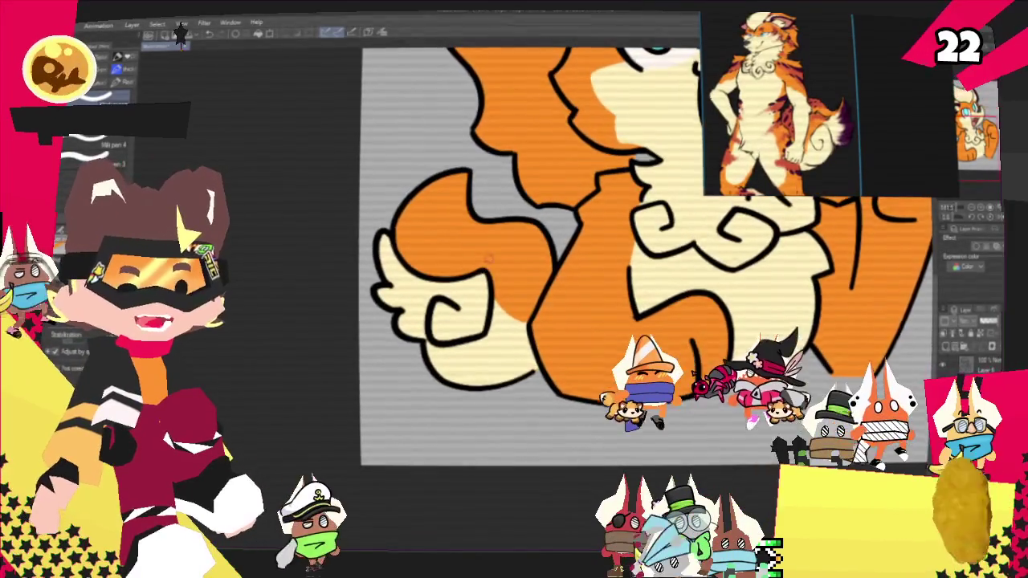
# Step: Draw a short orange stroke at the bottom of the lineart between the legs, undoing and redoing it
pyautogui.scroll(1, 487, 258)
pyautogui.scroll(1, 507, 245)
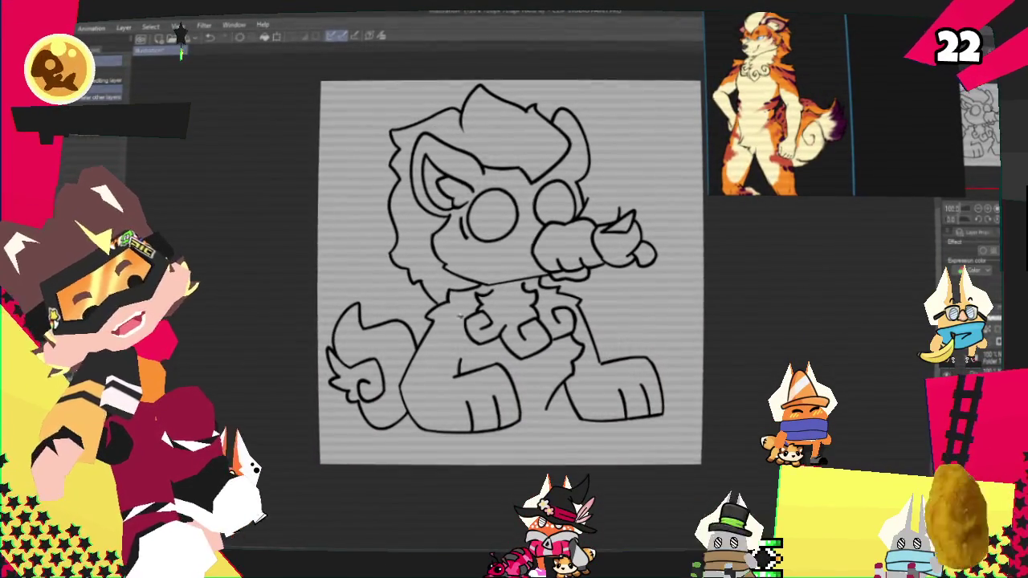
pyautogui.press('p')
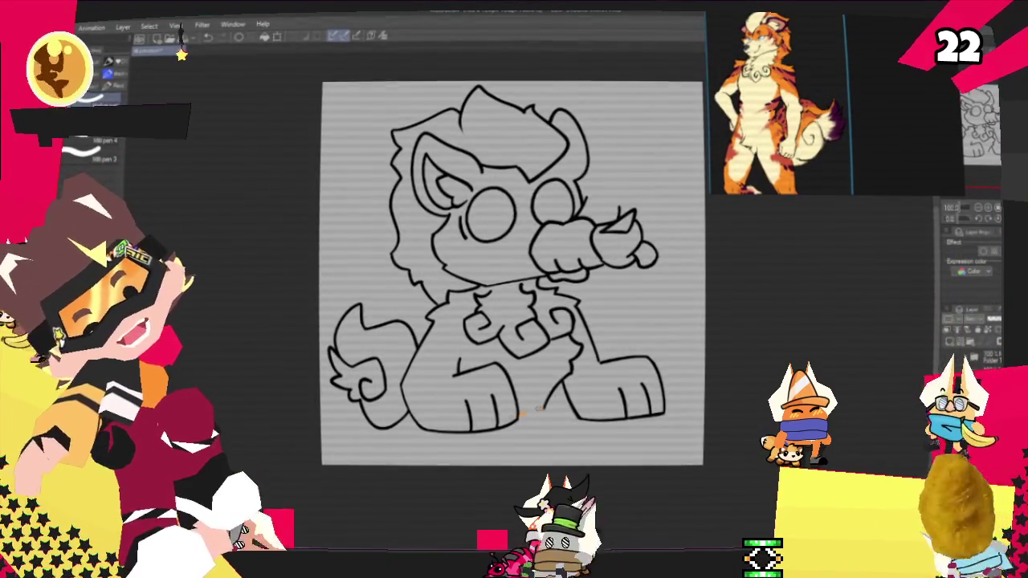
pyautogui.moveTo(543, 405); pyautogui.dragTo(514, 417)
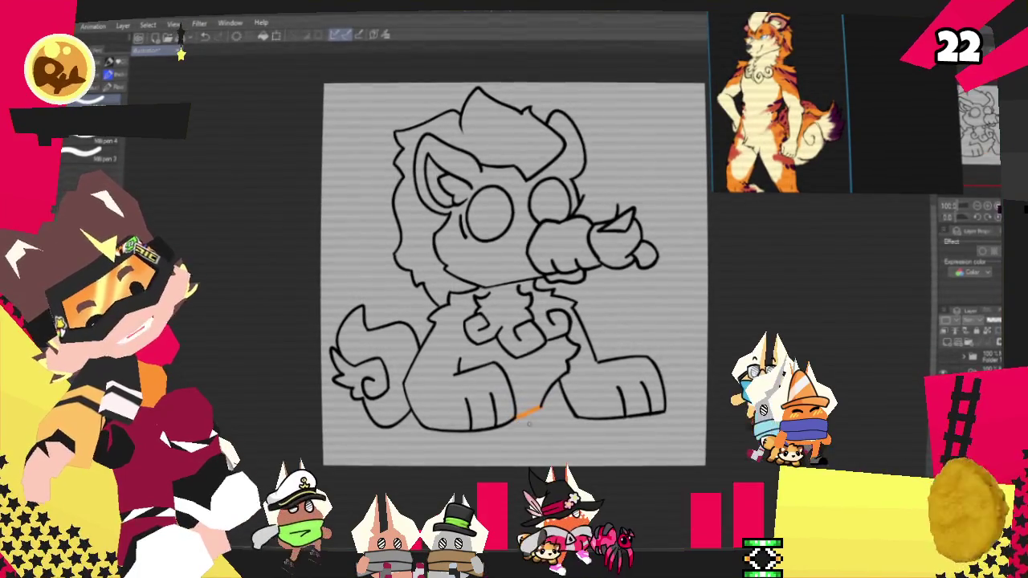
pyautogui.hotkey('ctrl', 'z')
pyautogui.hotkey('ctrl', 'y')
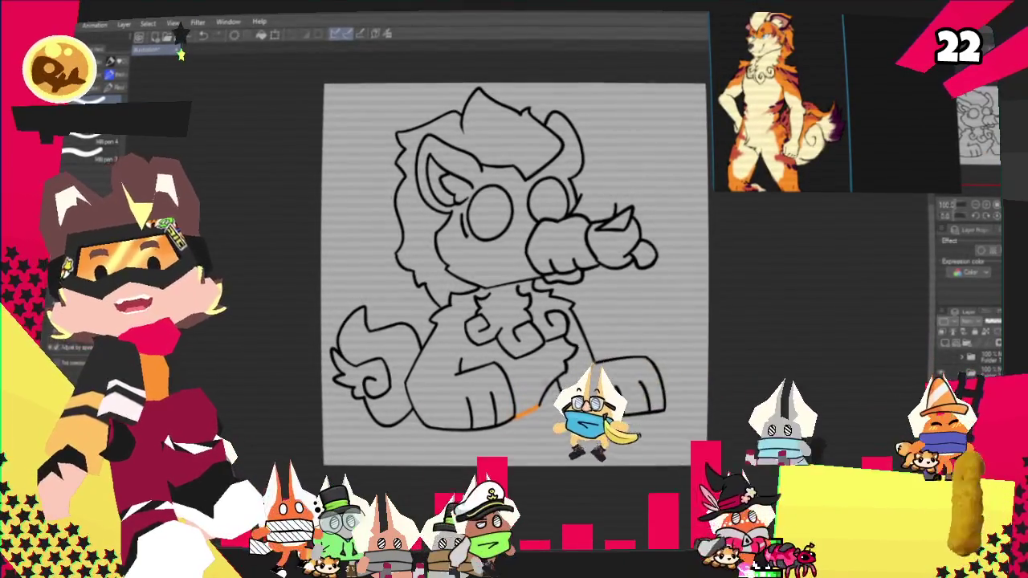
# Step: Flood-fill the body, right leg and chest, tail, head and mane, and hand with orange
pyautogui.press('g')
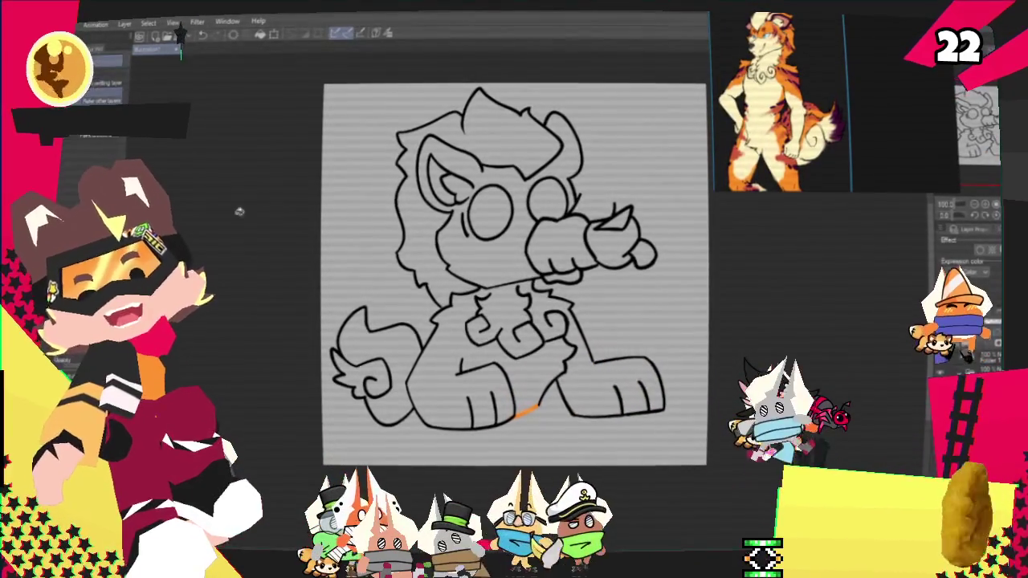
pyautogui.click(473, 369)
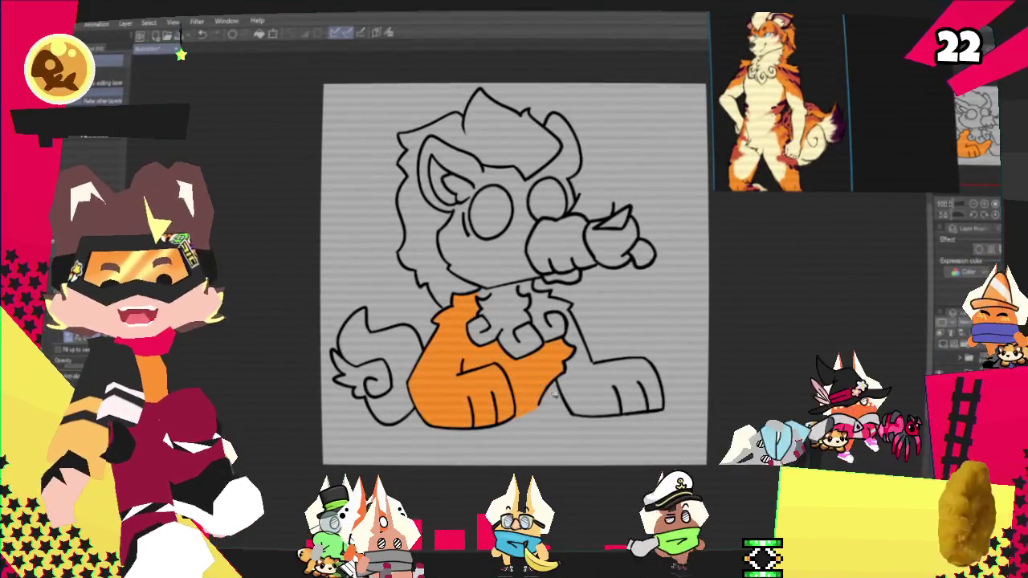
pyautogui.click(610, 394)
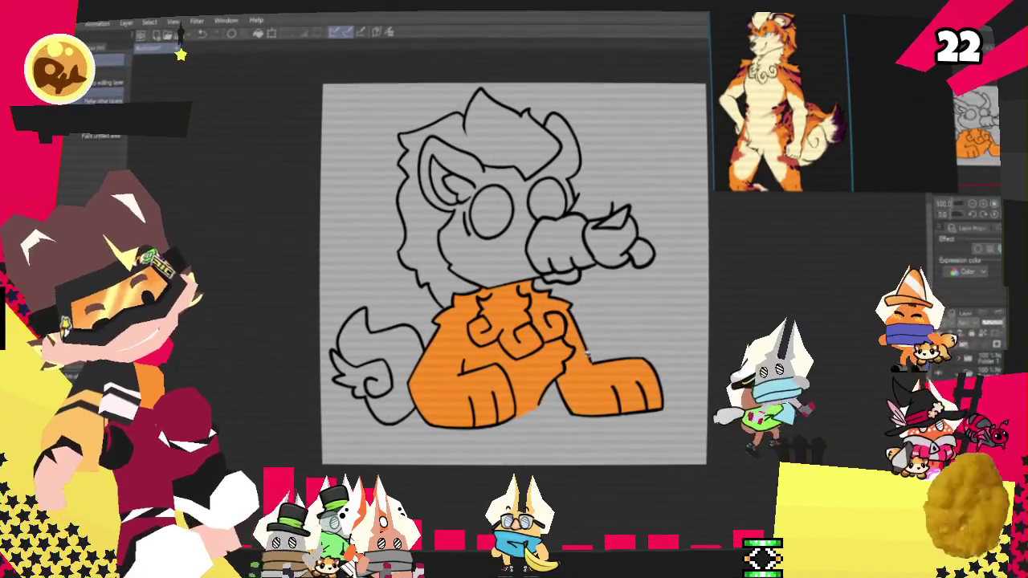
pyautogui.click(366, 361)
pyautogui.click(448, 183)
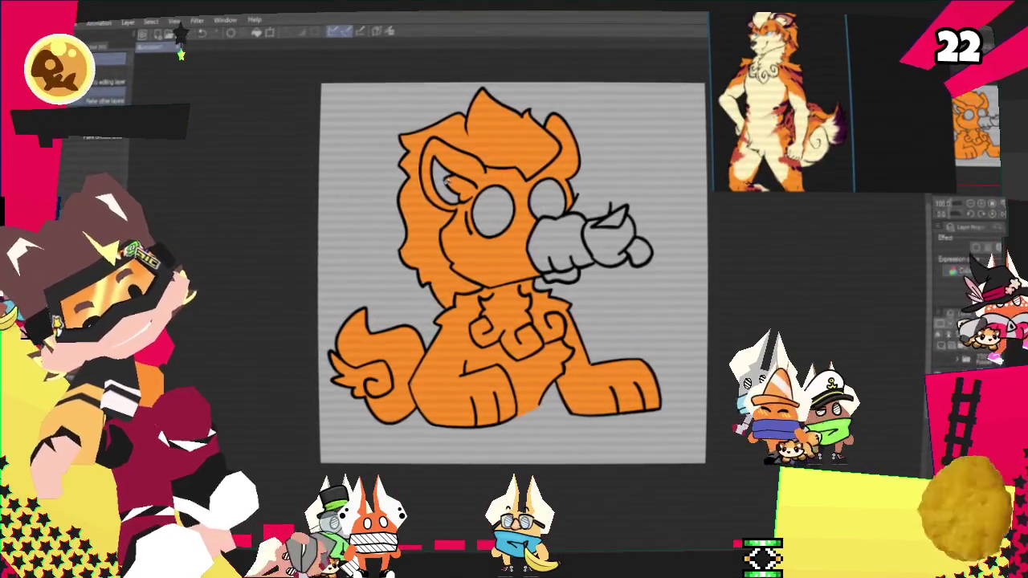
pyautogui.click(612, 244)
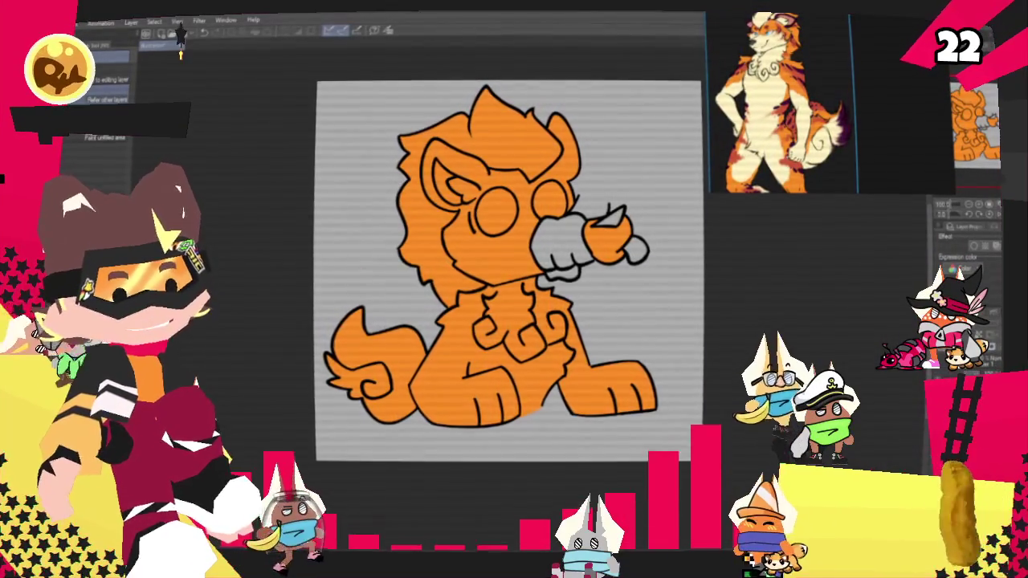
pyautogui.scroll(5, 792, 60)
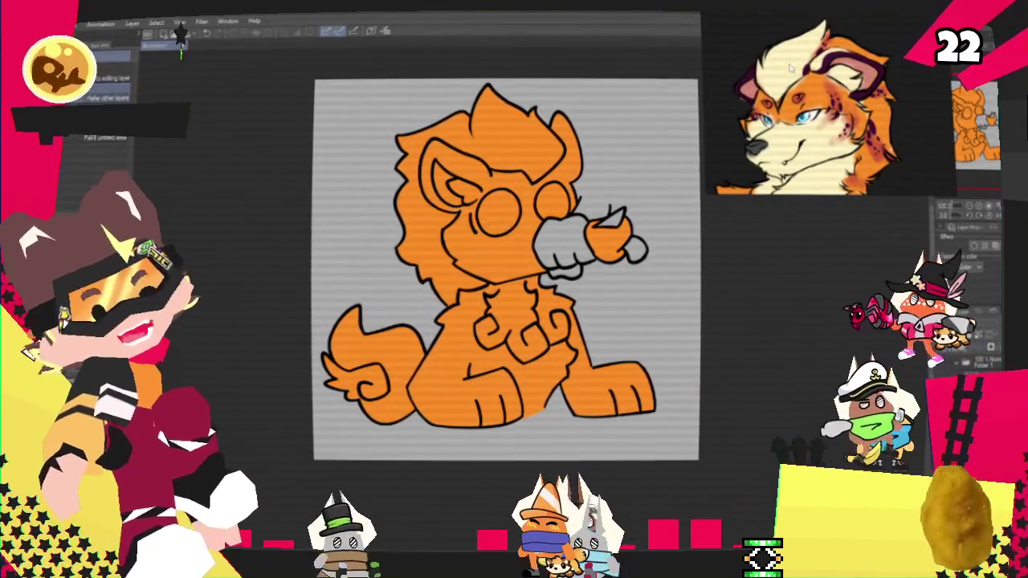
pyautogui.scroll(3, 791, 68)
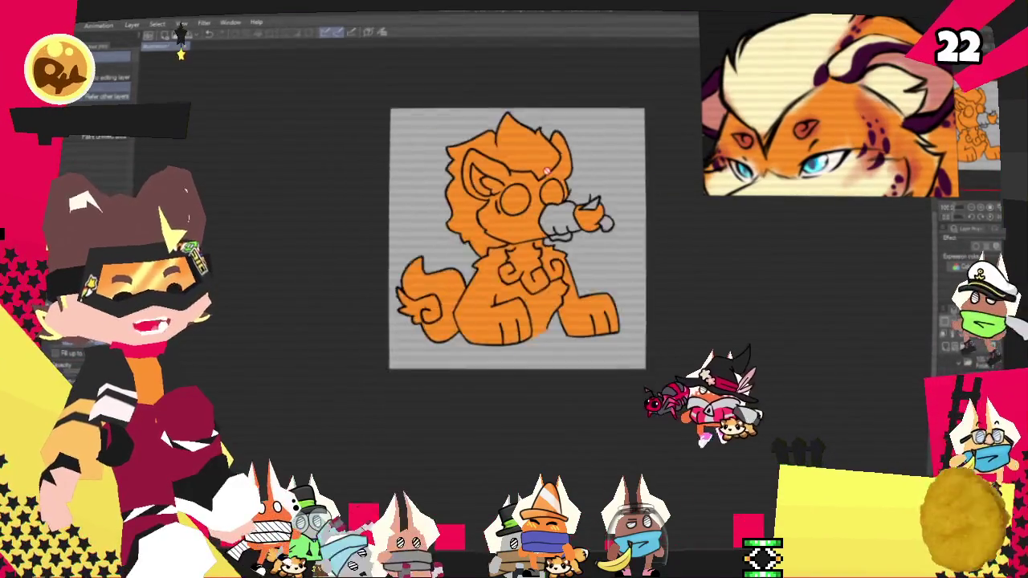
pyautogui.scroll(-5, 755, 72)
pyautogui.scroll(2, 530, 256)
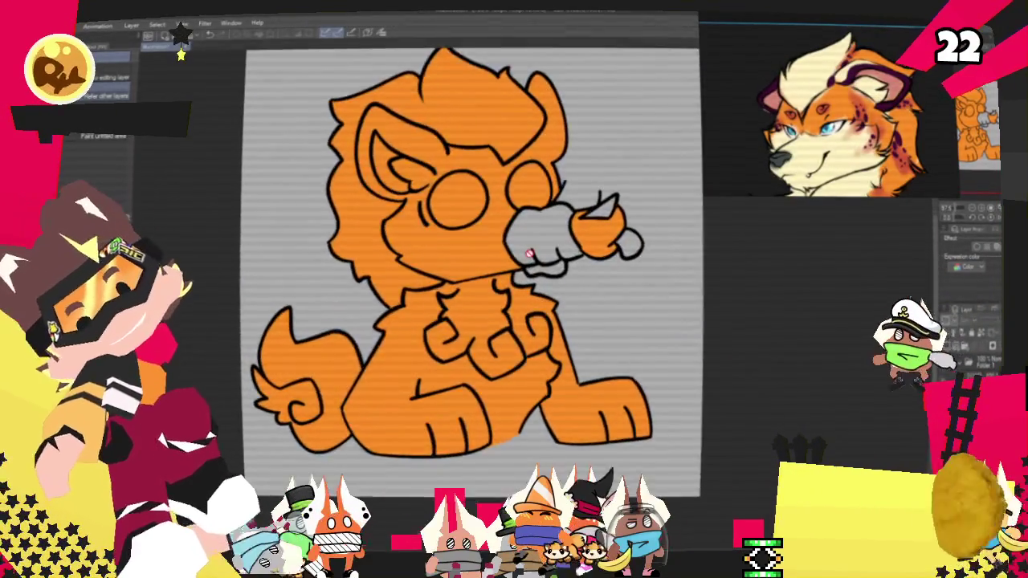
# Step: Paint the muzzle and microphone-gripping hand cream, undoing a stray white stroke under the left eye
pyautogui.scroll(1, 531, 255)
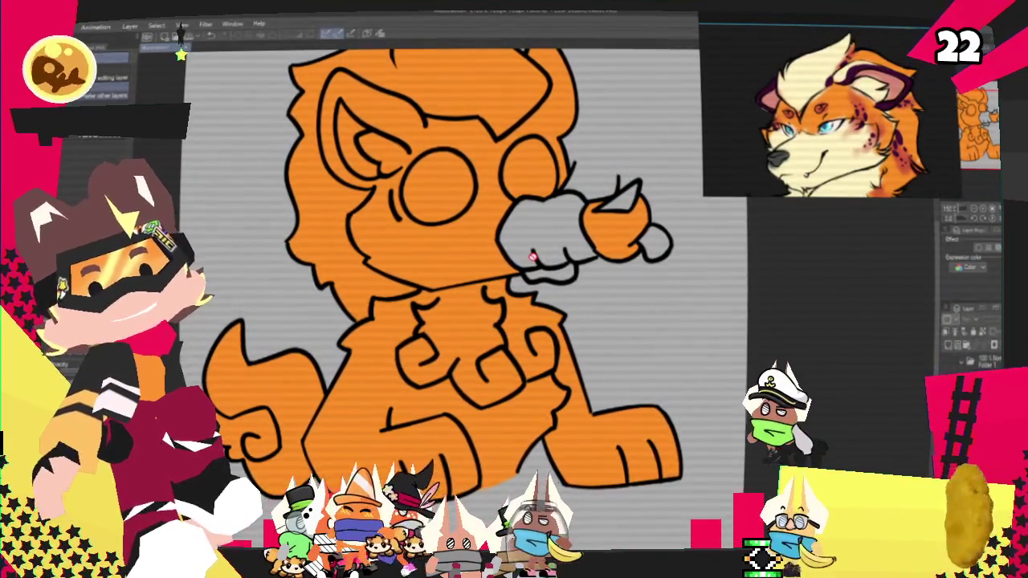
pyautogui.click(66, 183)
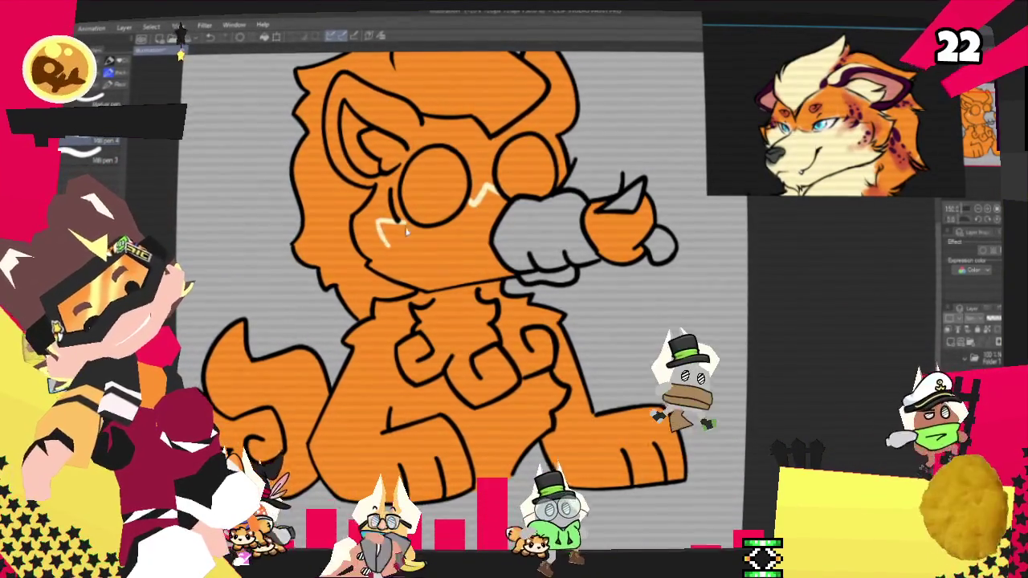
pyautogui.hotkey('ctrl', 'z')
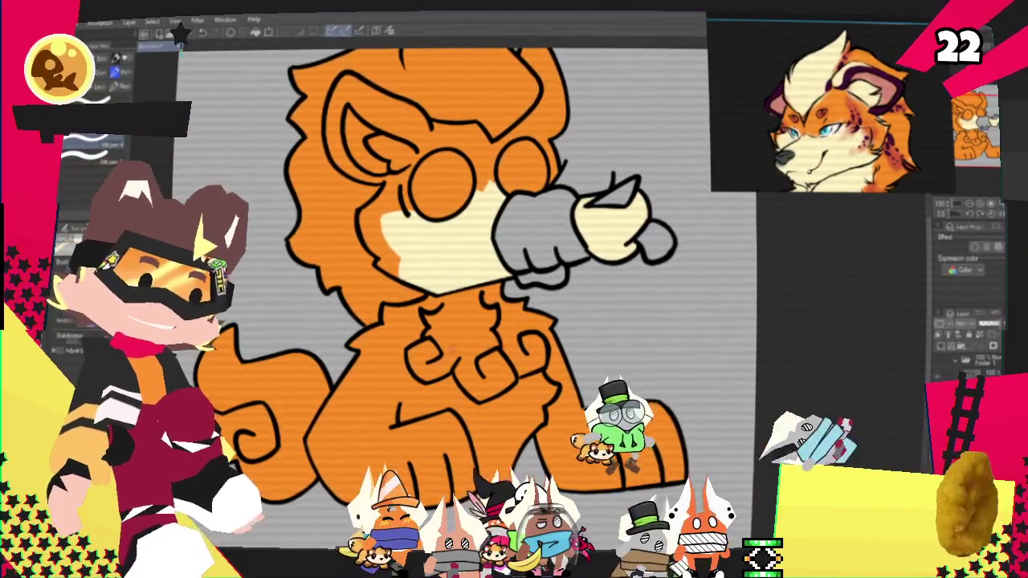
pyautogui.scroll(-3, 458, 289)
pyautogui.scroll(5, 458, 289)
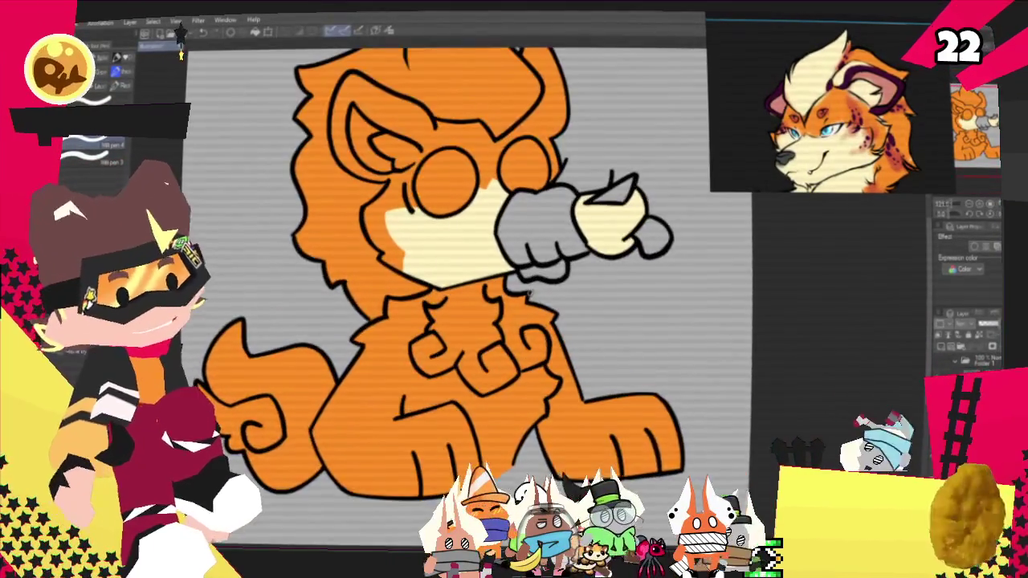
pyautogui.scroll(-4, 461, 249)
pyautogui.scroll(-1, 462, 249)
pyautogui.scroll(2, 514, 105)
# Step: Draw a dividing line across the top hair tuft and fill the tuft cream
pyautogui.scroll(1, 498, 106)
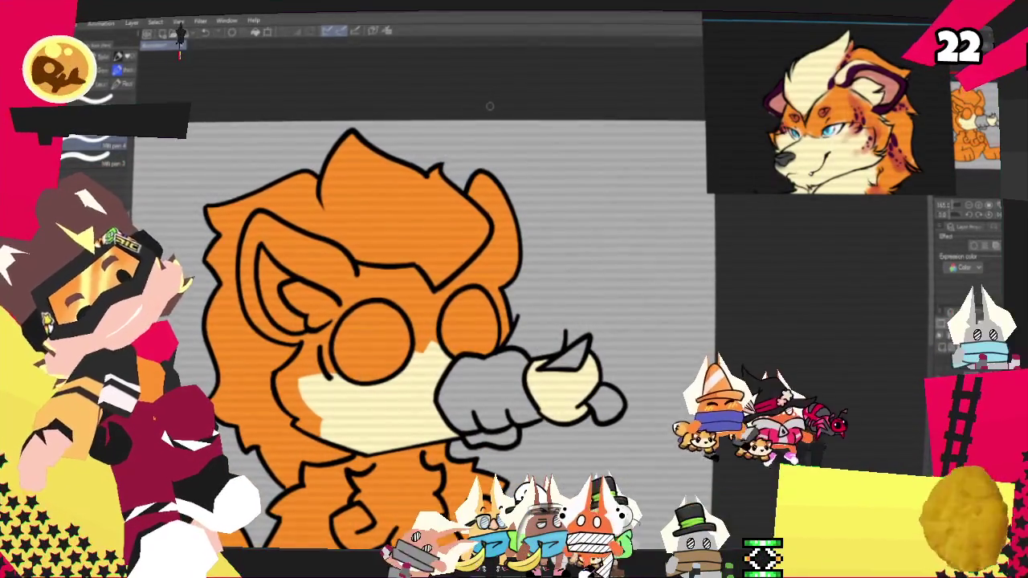
pyautogui.moveTo(322, 183); pyautogui.dragTo(354, 252)
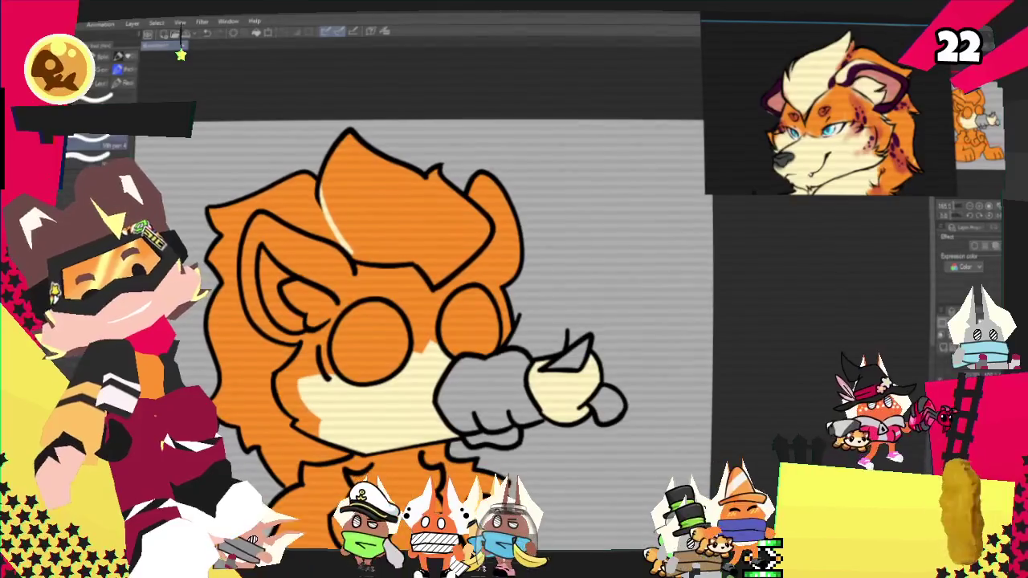
pyautogui.click(402, 201)
pyautogui.press('p')
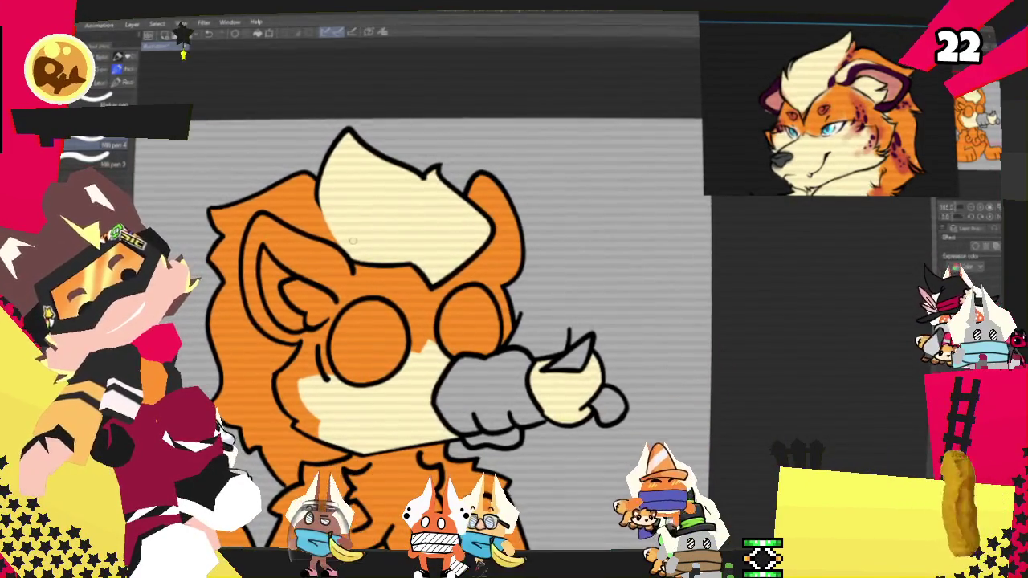
# Step: Fill the left and right eyes white with the Fill tool
pyautogui.scroll(-5, 427, 364)
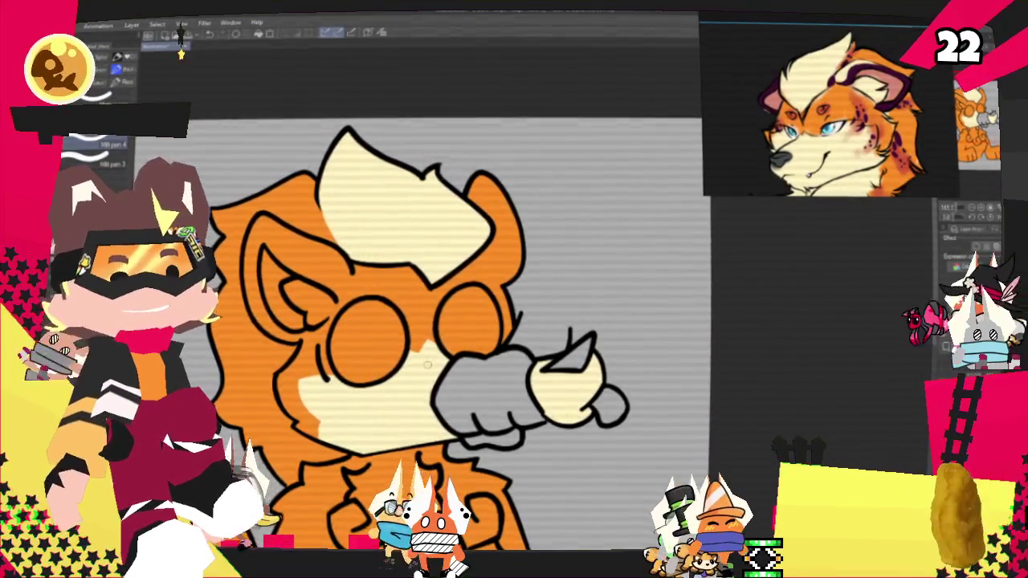
pyautogui.scroll(1, 423, 402)
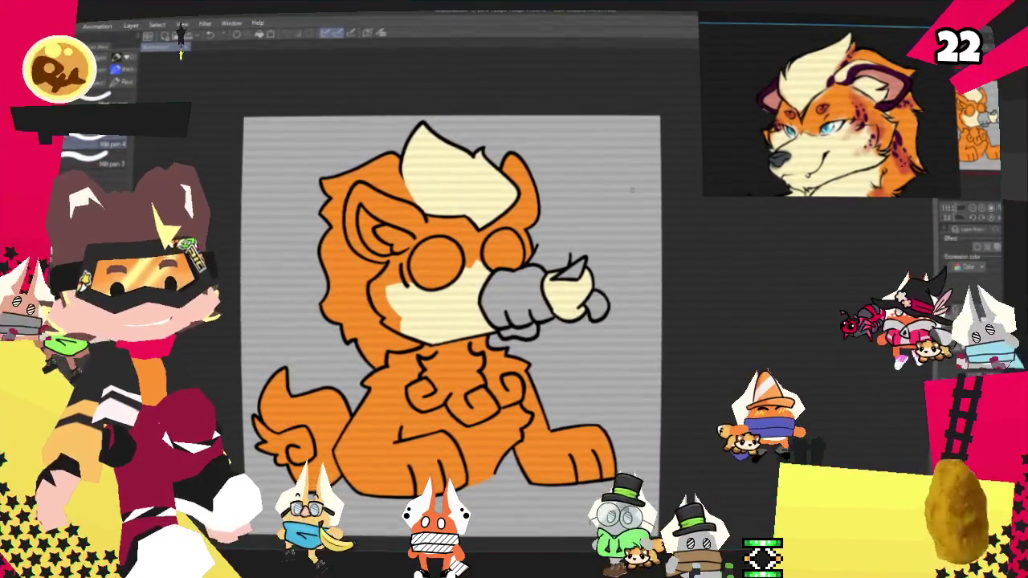
pyautogui.scroll(2, 365, 259)
pyautogui.scroll(1, 365, 259)
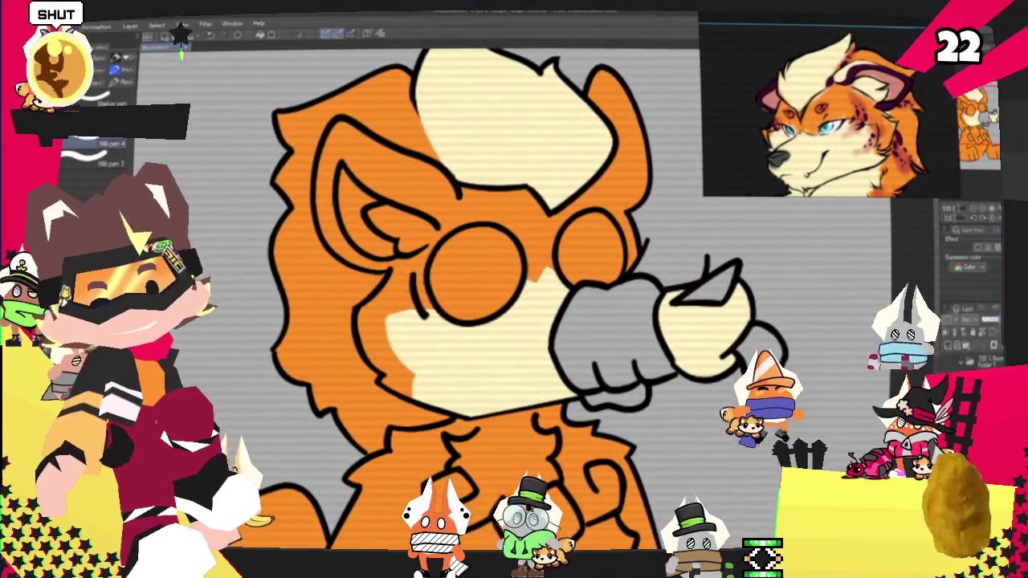
pyautogui.press('g')
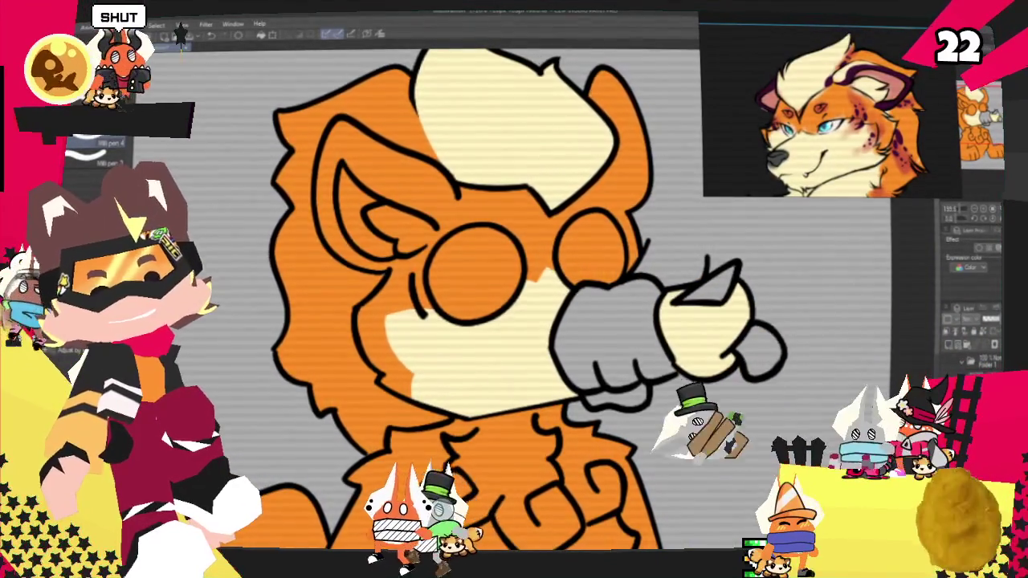
pyautogui.click(478, 269)
pyautogui.click(571, 265)
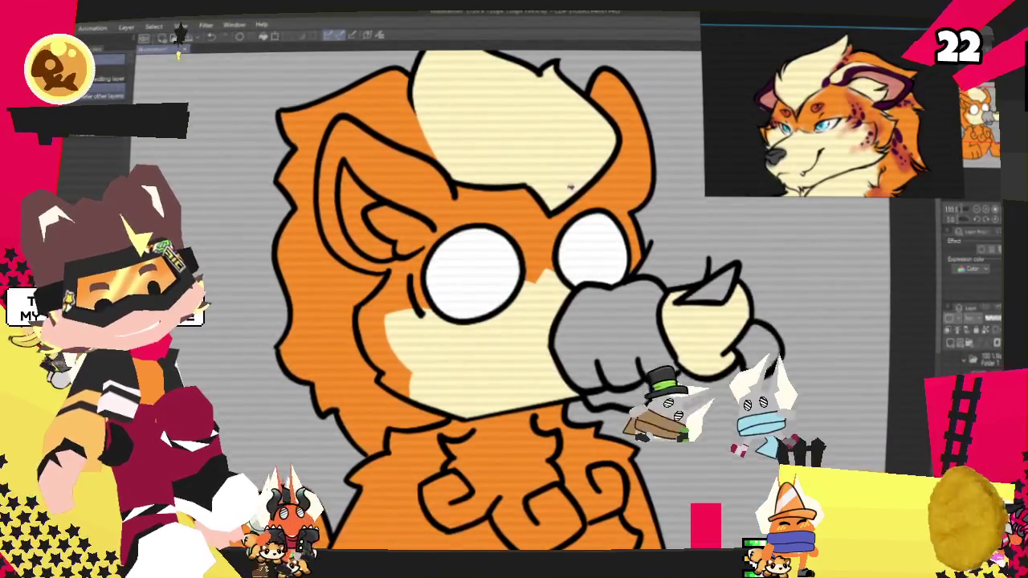
# Step: Zoom the canvas in on the character's chest and front legs
pyautogui.scroll(-2, 528, 243)
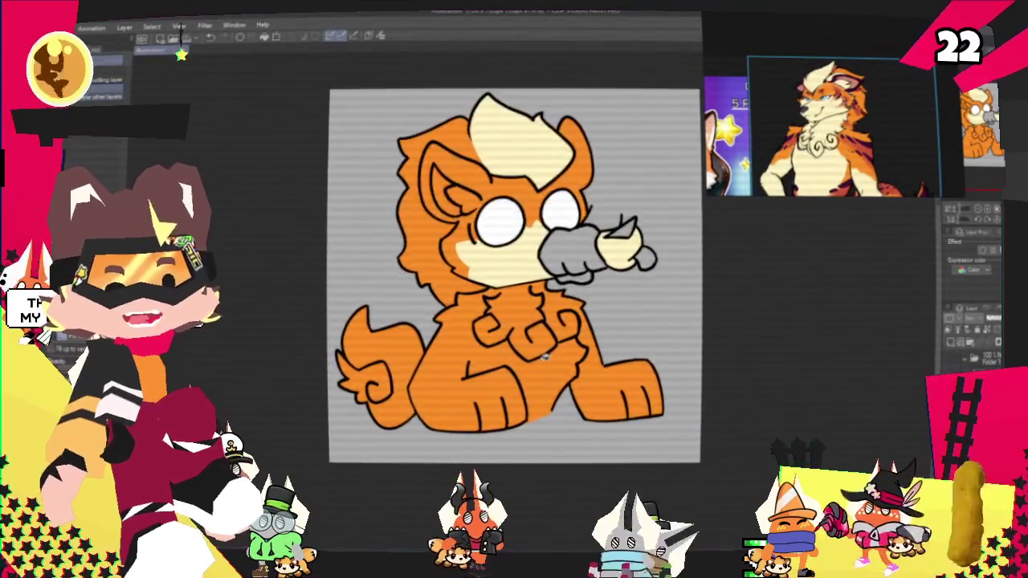
pyautogui.scroll(2, 542, 358)
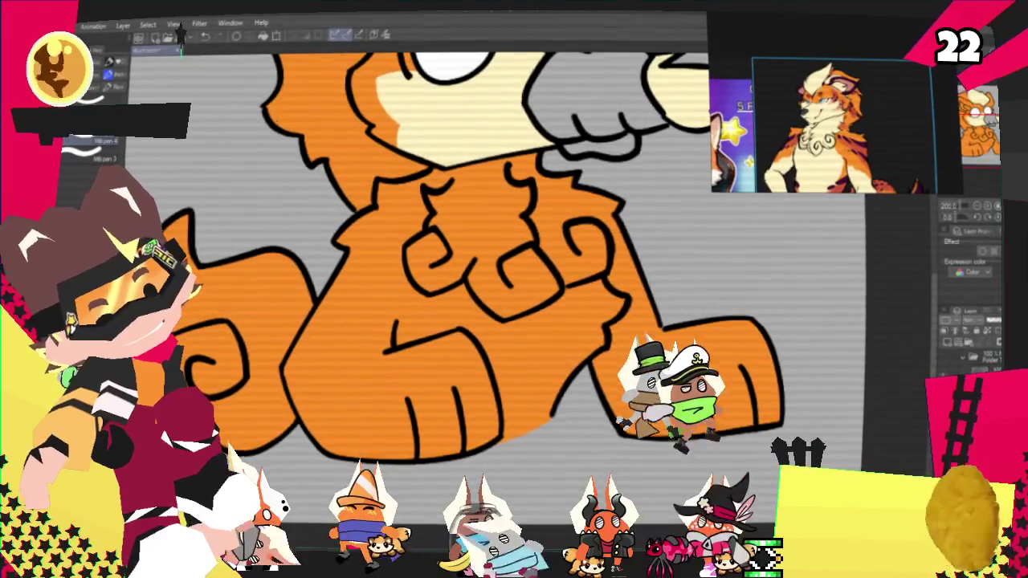
# Step: Undo the stray light stroke on the chest, then fill the chest and belly cream
pyautogui.hotkey('ctrl', 'z')
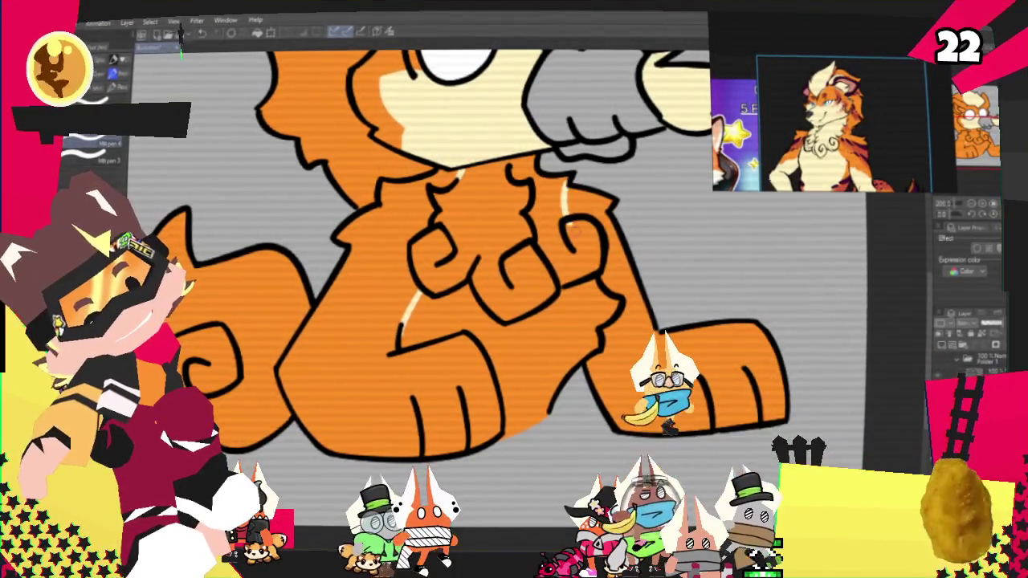
pyautogui.press('g')
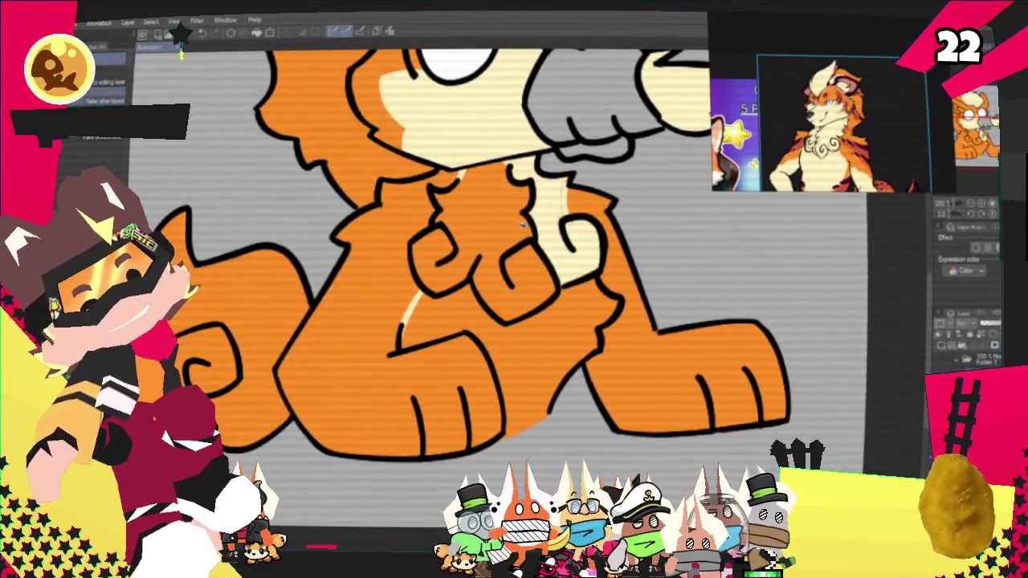
pyautogui.click(443, 269)
pyautogui.press('p')
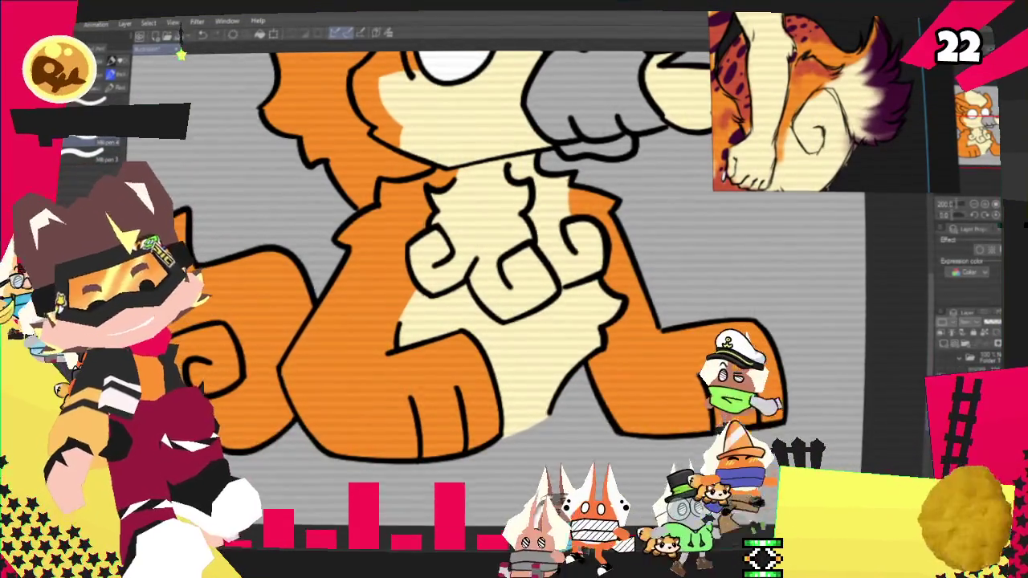
pyautogui.scroll(-4, 821, 318)
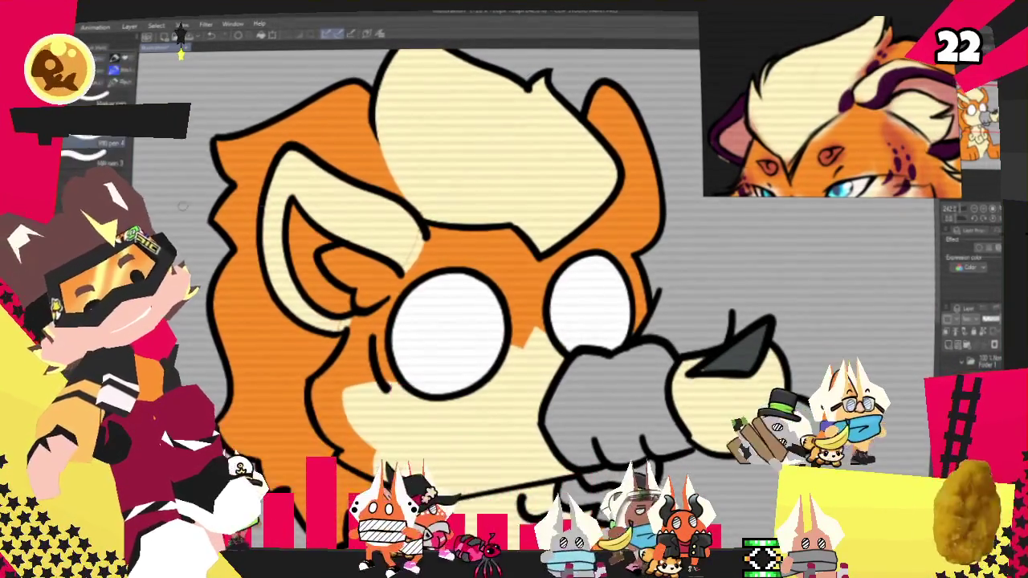
# Step: Select the whole canvas with Ctrl+A and return to the pen sub-tool
pyautogui.press('p')
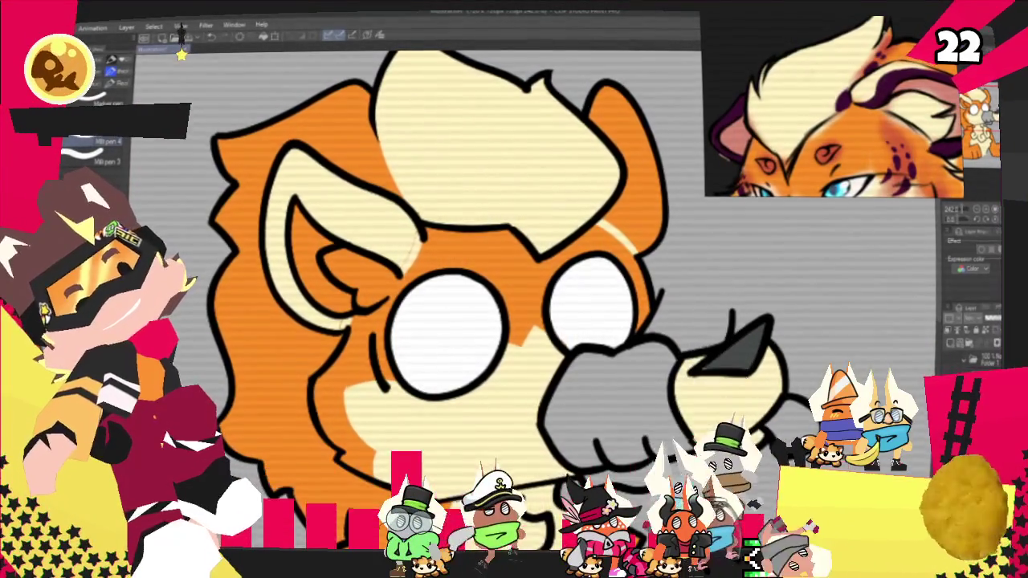
pyautogui.press('p')
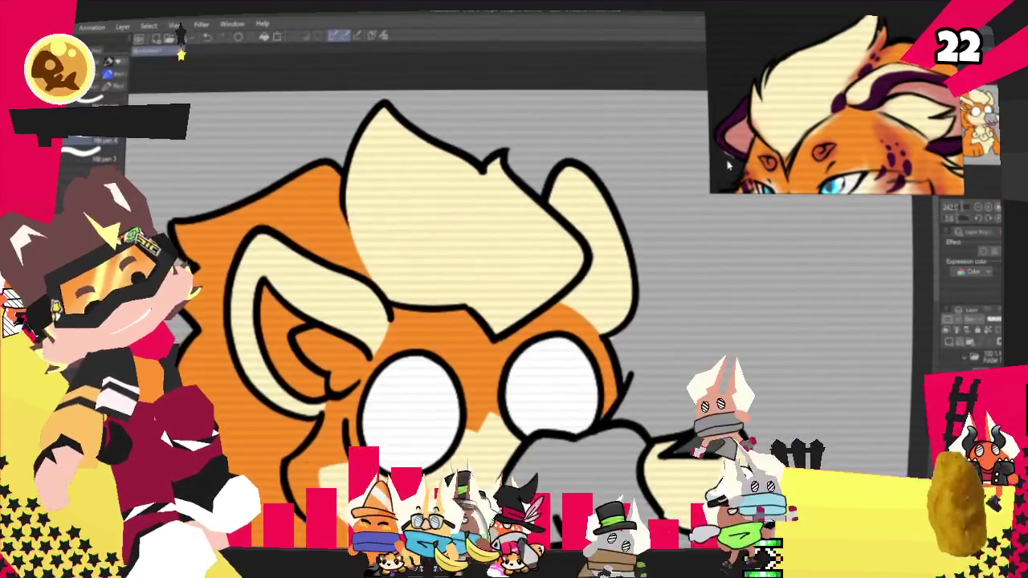
pyautogui.hotkey('ctrl', 'a')
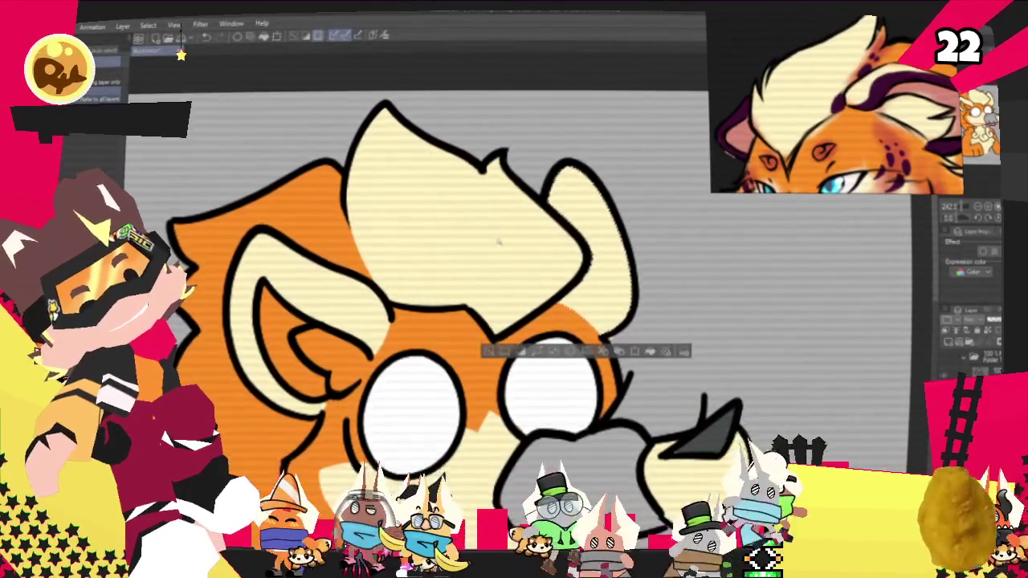
pyautogui.press('p')
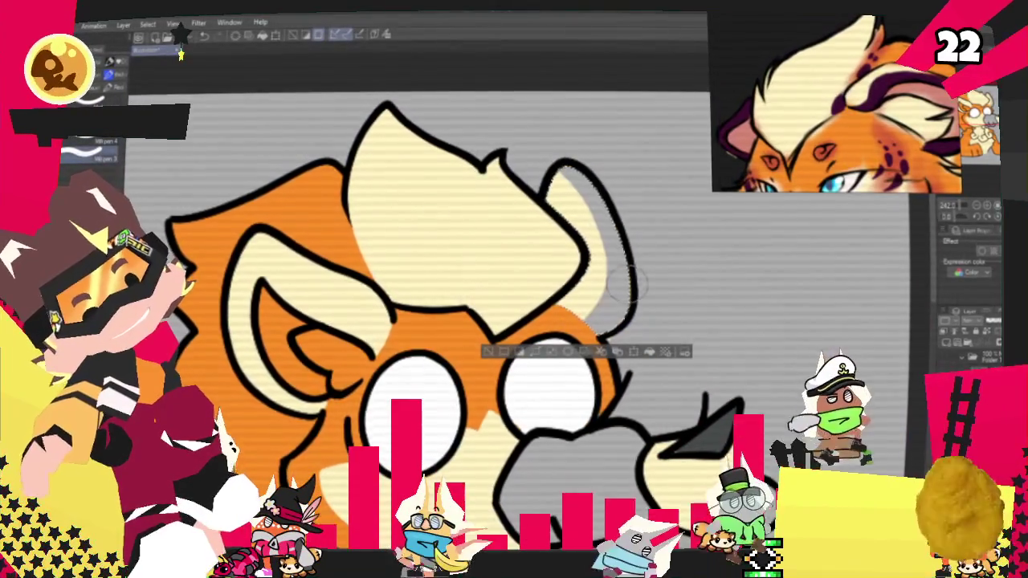
# Step: Brush a thick dark purple band inside the right ear, redoing it once, then deselect
pyautogui.moveTo(623, 285); pyautogui.dragTo(590, 233)
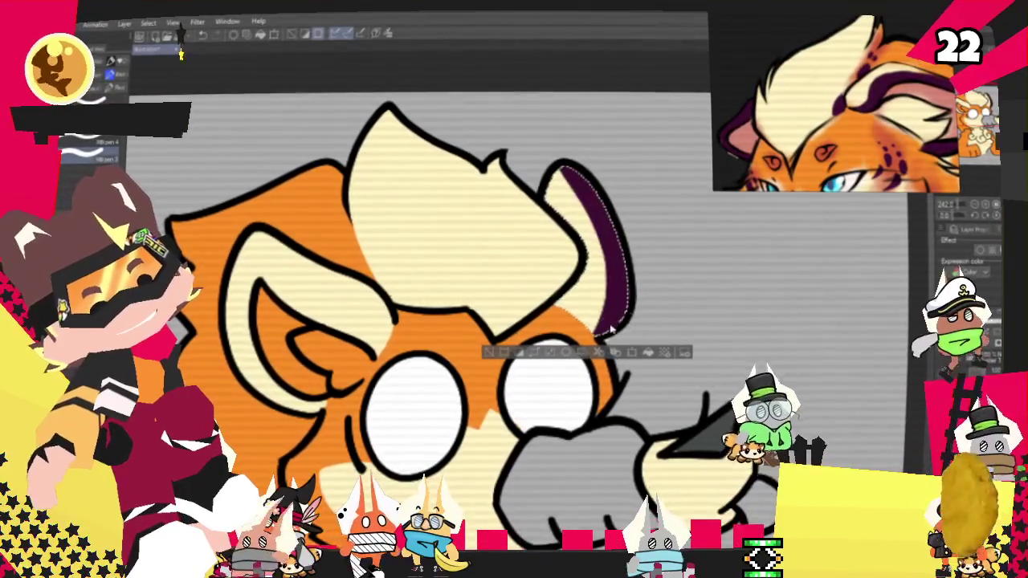
pyautogui.moveTo(614, 233)
pyautogui.mouseDown()
pyautogui.moveTo(611, 309)
pyautogui.moveTo(566, 152)
pyautogui.moveTo(612, 318)
pyautogui.mouseUp()
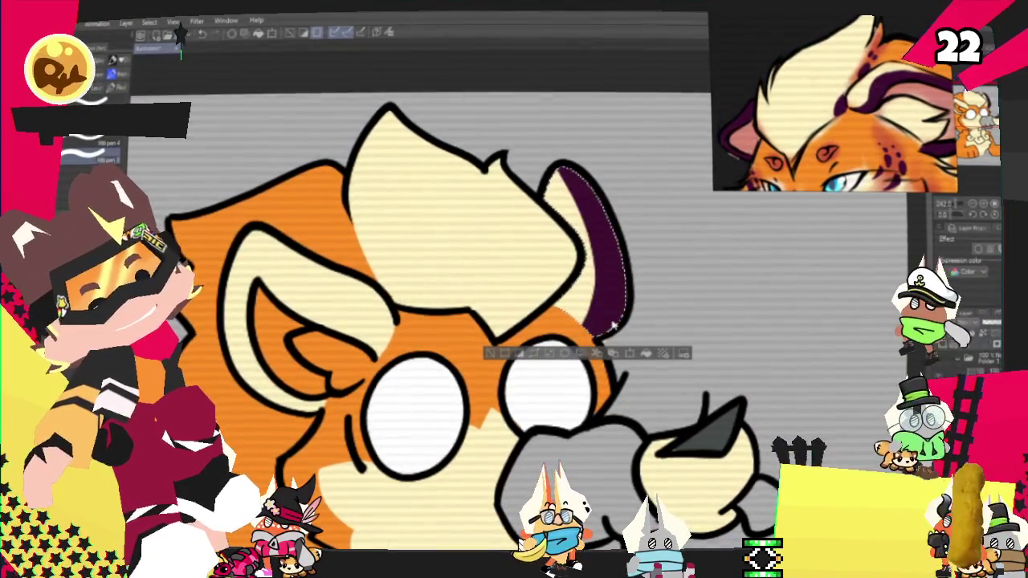
pyautogui.moveTo(566, 160); pyautogui.dragTo(618, 321)
pyautogui.moveTo(564, 155); pyautogui.dragTo(606, 309)
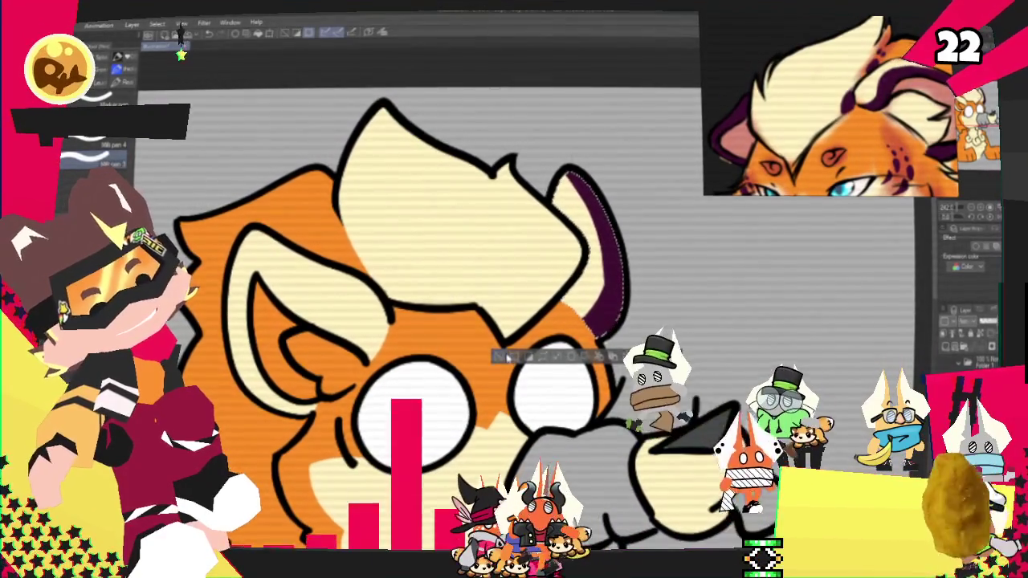
pyautogui.hotkey('ctrl', 'd')
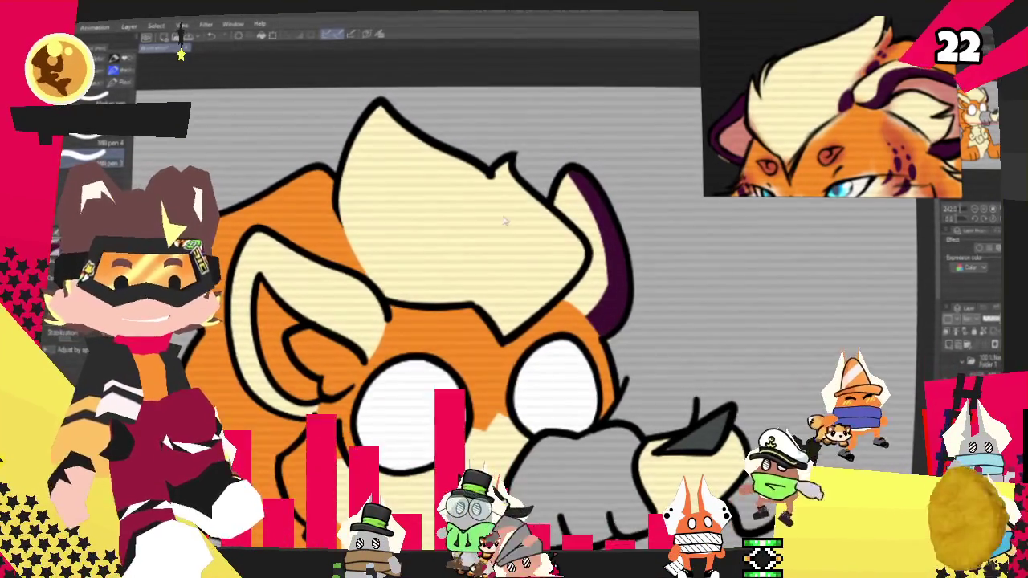
pyautogui.scroll(3, 490, 241)
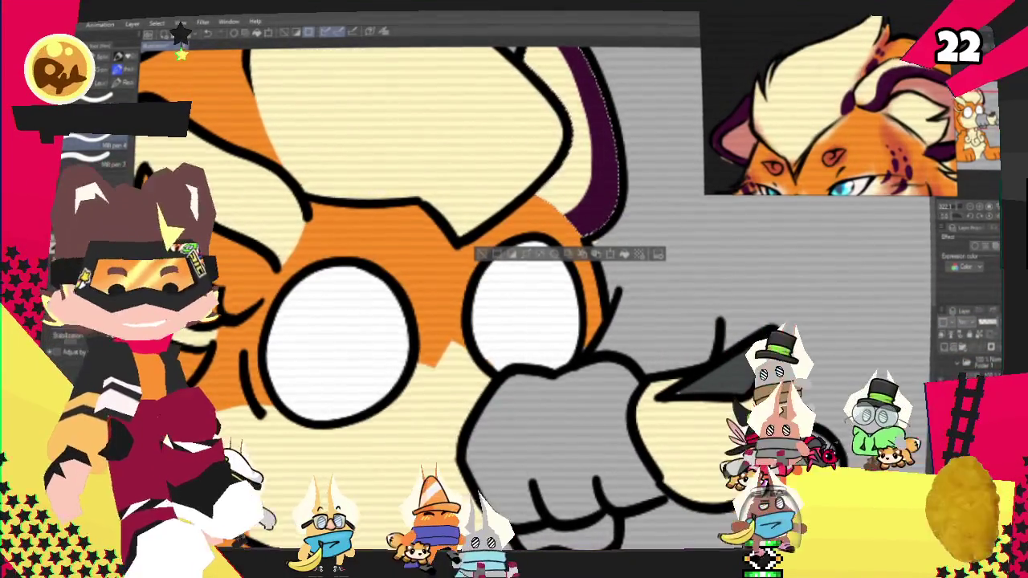
# Step: Restore the selection, paint dark purple along the left ear's inner curve and top, then deselect
pyautogui.scroll(-2, 769, 426)
pyautogui.scroll(1, 638, 392)
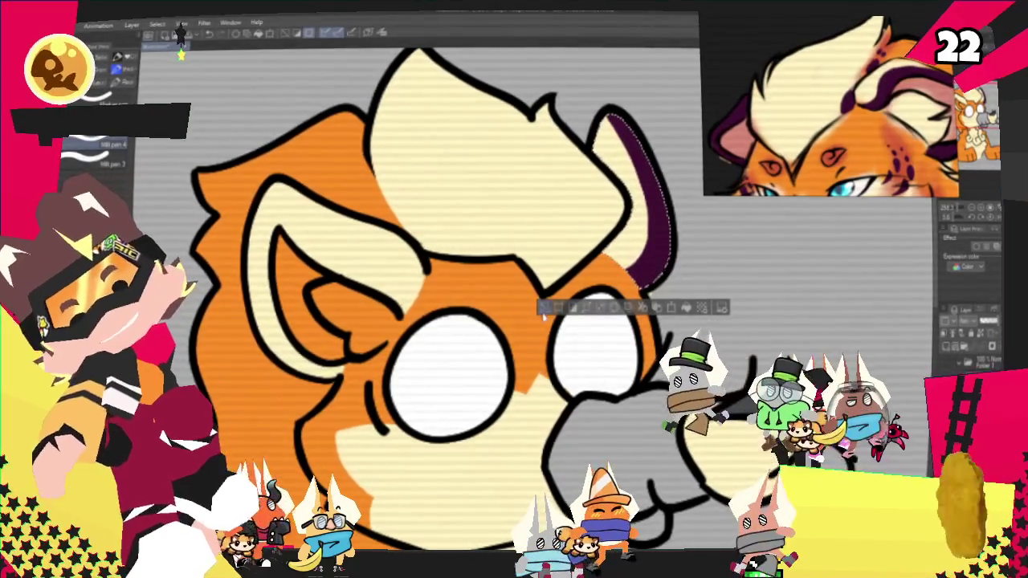
pyautogui.hotkey('ctrl', 'd')
pyautogui.press('g')
pyautogui.hotkey('ctrl', 'z')
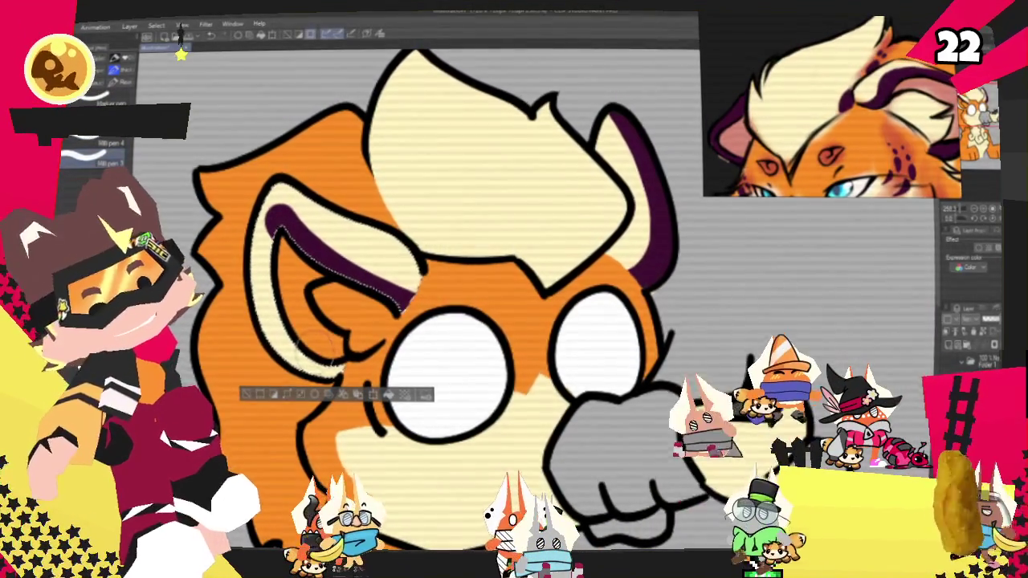
pyautogui.moveTo(289, 237); pyautogui.dragTo(361, 329)
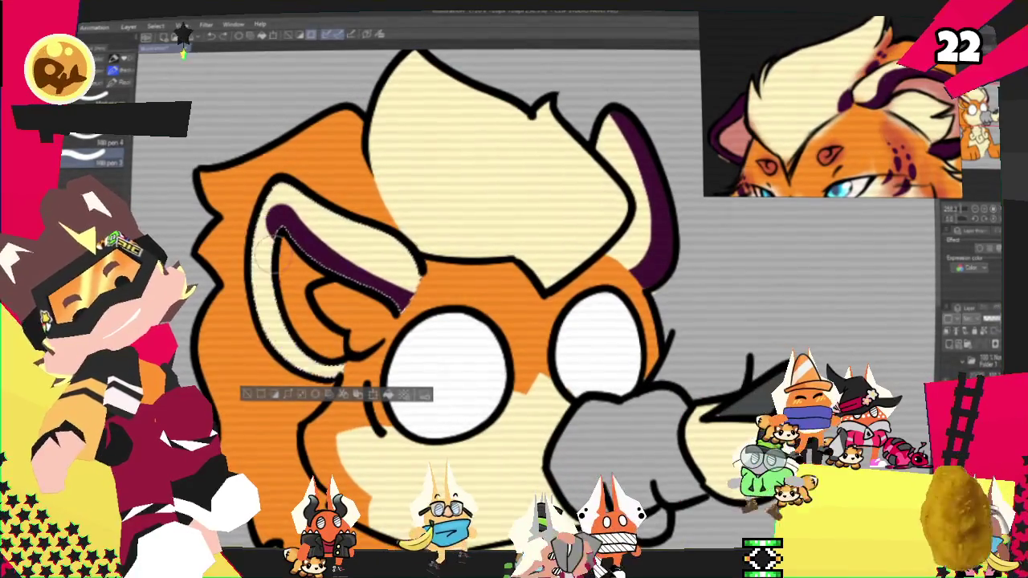
pyautogui.moveTo(273, 196); pyautogui.dragTo(406, 285)
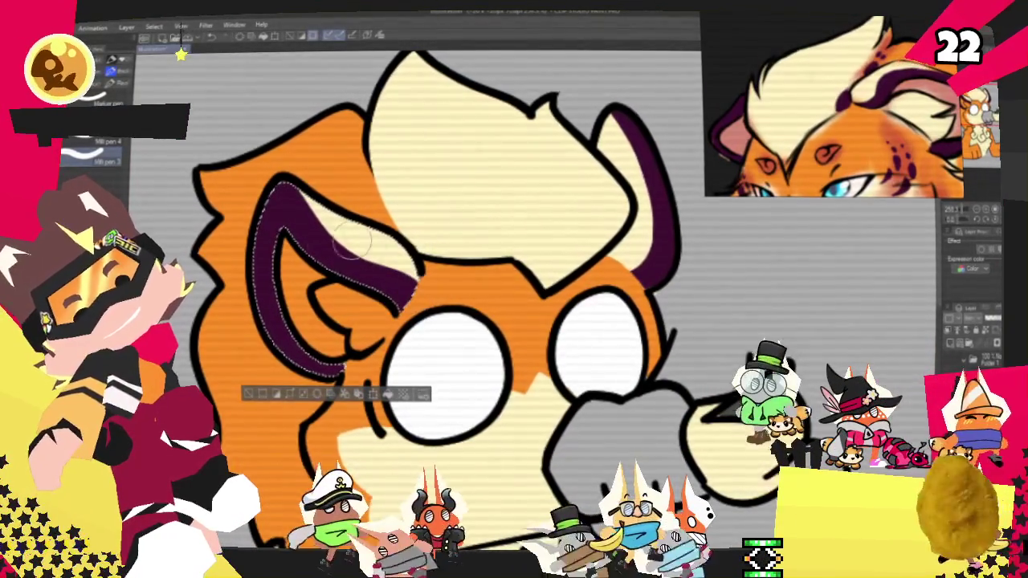
pyautogui.hotkey('ctrl', 'd')
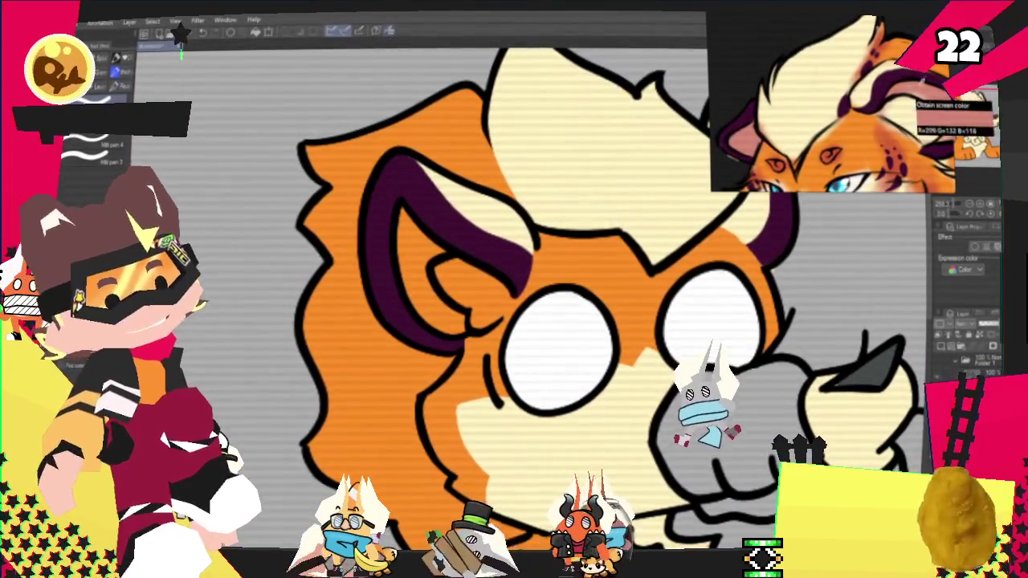
# Step: Bucket-fill the inner left ear pink, then zoom out to see the whole character
pyautogui.press('g')
pyautogui.click(421, 265)
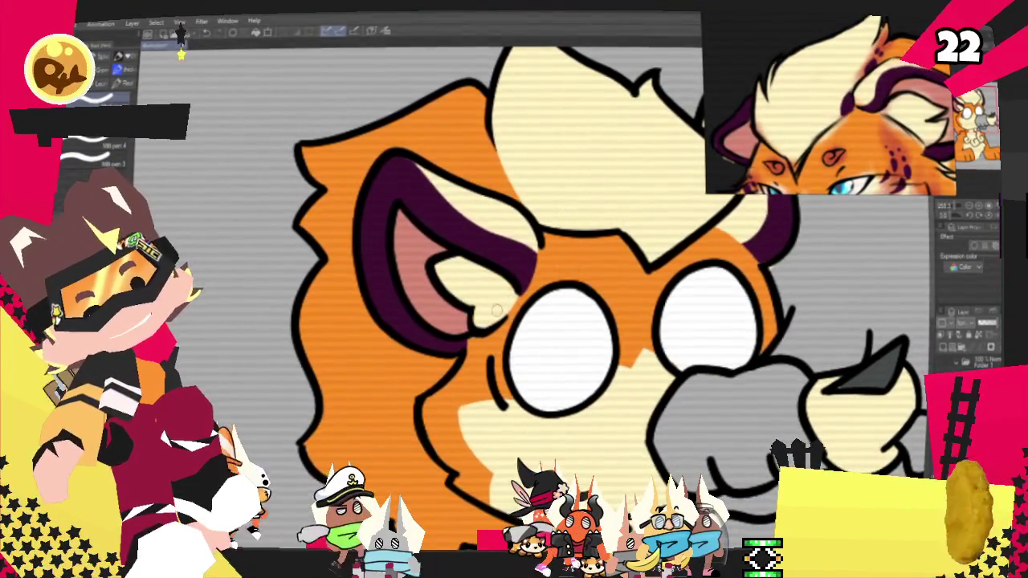
pyautogui.hotkey('ctrl', '-')
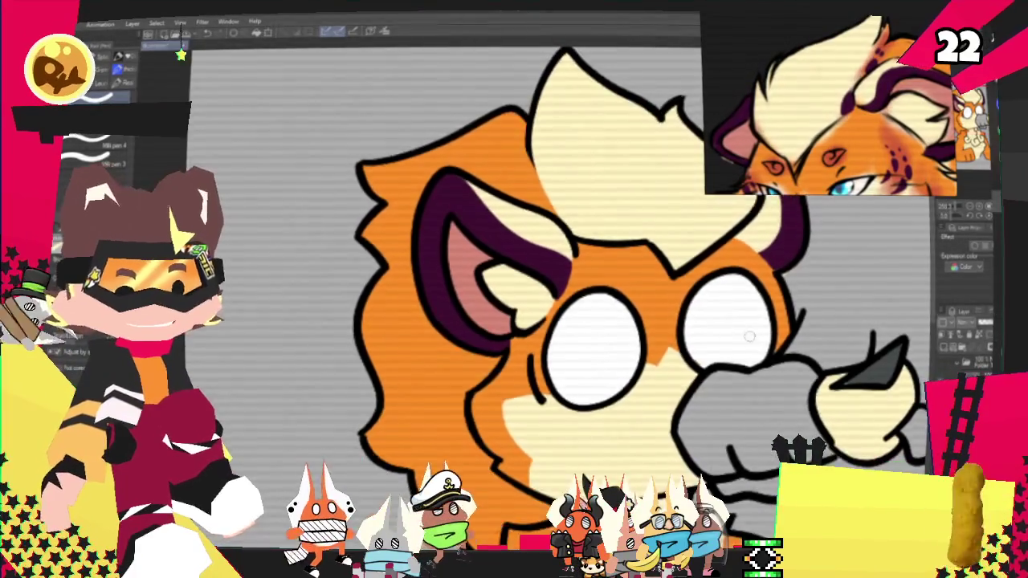
pyautogui.hotkey('ctrl', '-')
pyautogui.hotkey('ctrl', '-')
pyautogui.hotkey('ctrl', '+')
pyautogui.hotkey('ctrl', '+')
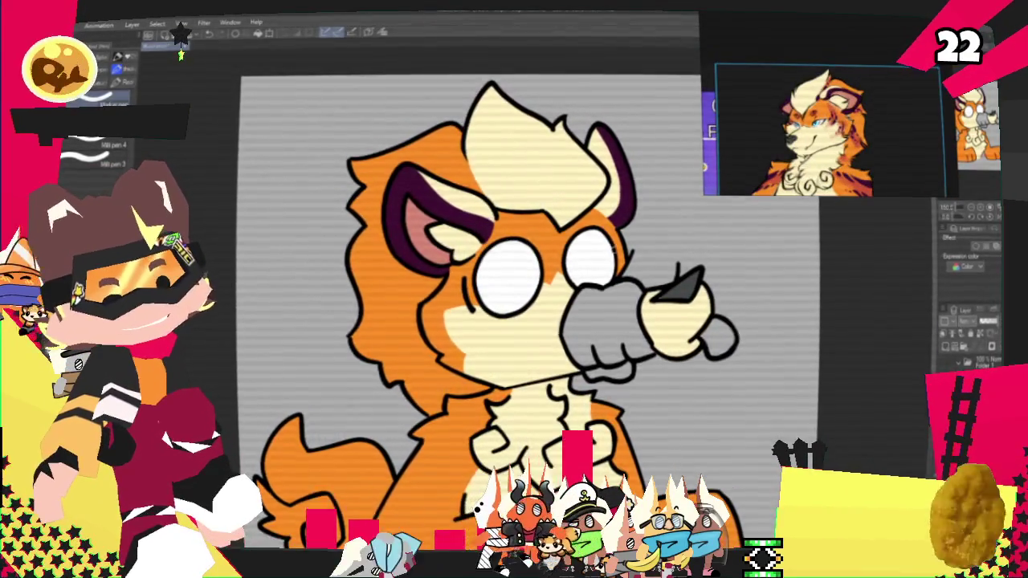
# Step: Zoom in on the character and adjust the reference window view
pyautogui.hotkey('ctrl', '+')
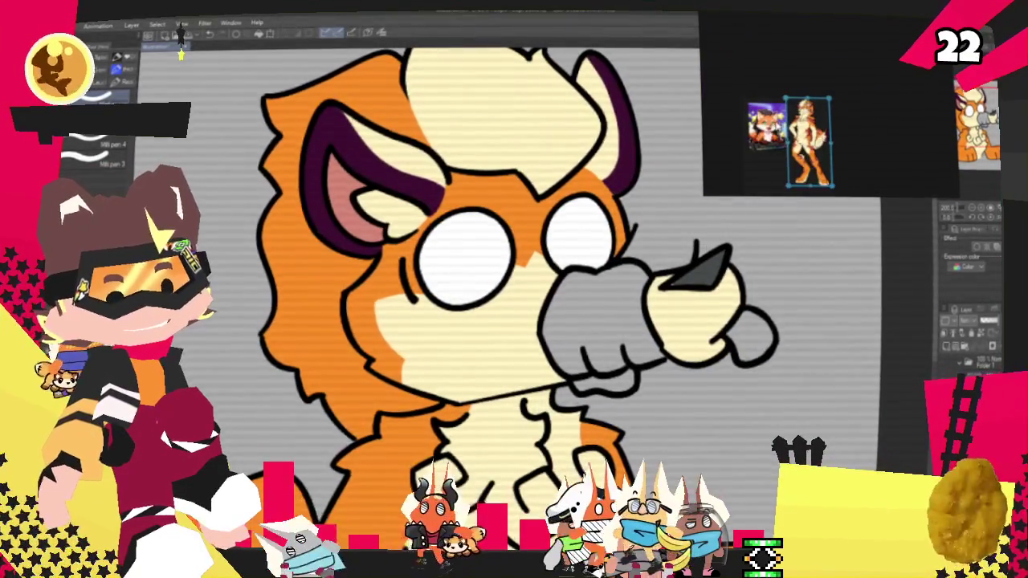
pyautogui.click(952, 359)
pyautogui.hotkey('ctrl', '+')
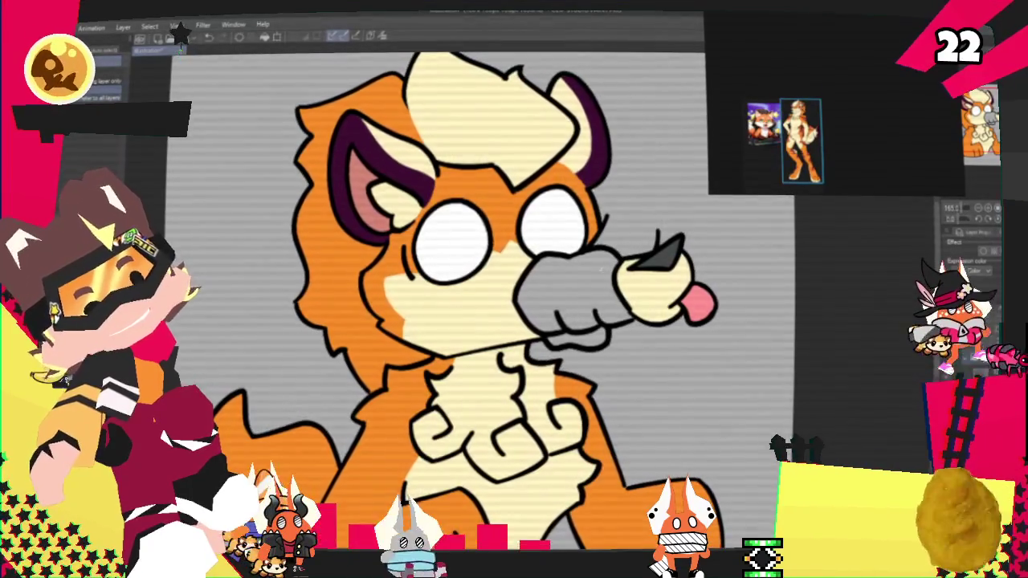
# Step: Extend the light-blue glove colour over the upper edge of the microphone hand
pyautogui.click(611, 306)
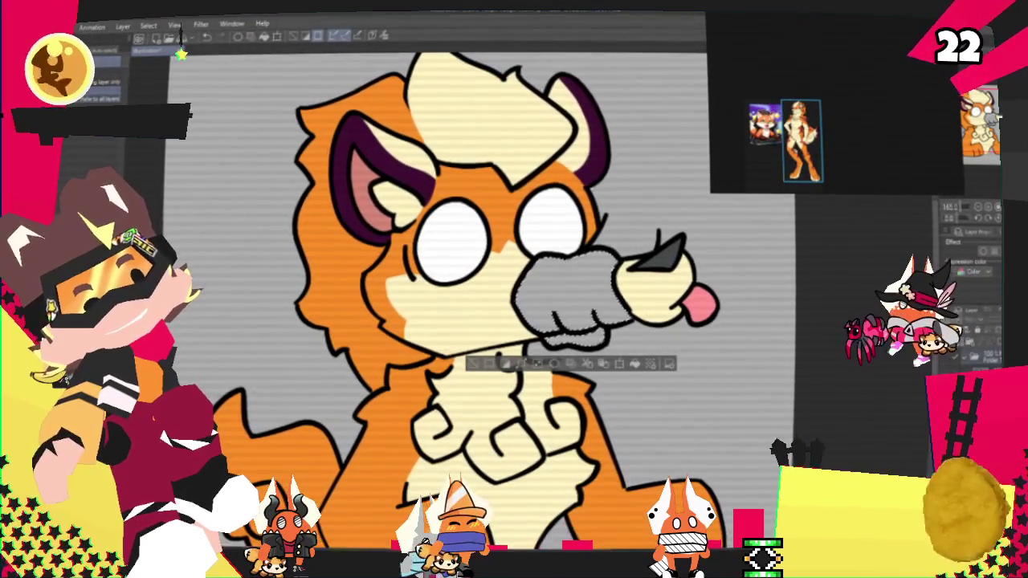
pyautogui.press('p')
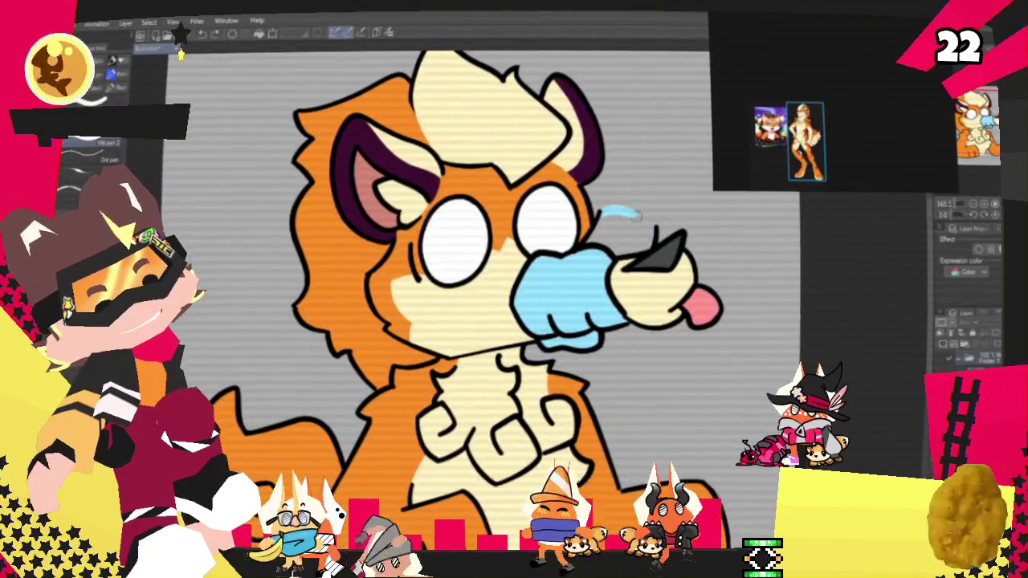
pyautogui.moveTo(622, 232); pyautogui.dragTo(653, 259)
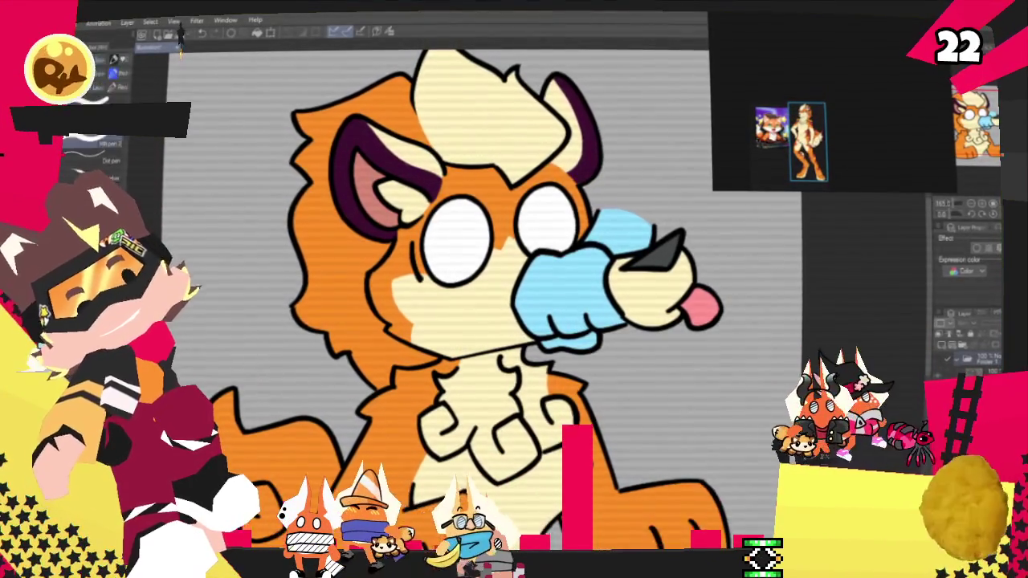
pyautogui.scroll(3, 514, 305)
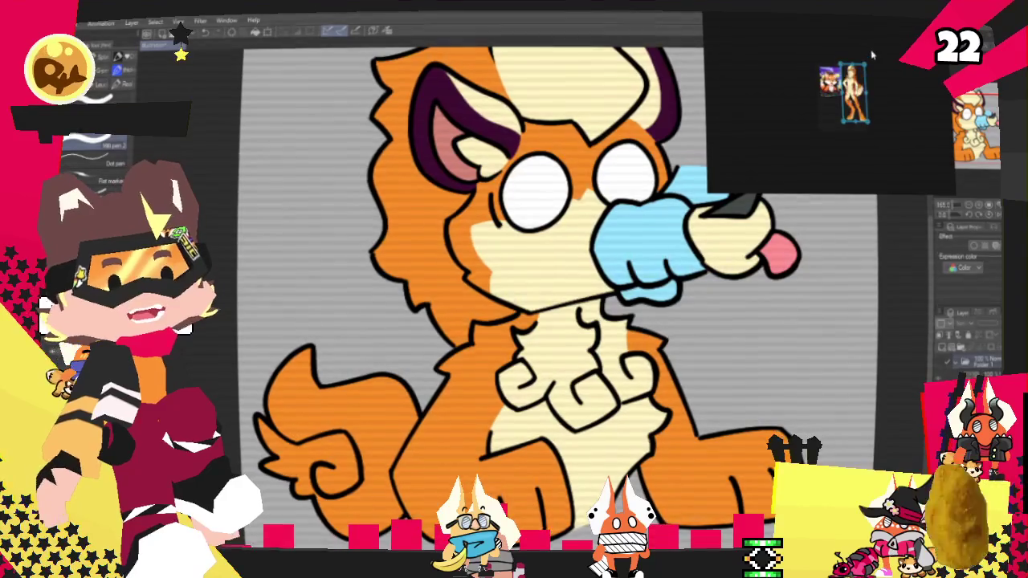
# Step: Zoom the reference window onto the tiger reference's cream-tipped tail
pyautogui.scroll(2, 874, 90)
pyautogui.scroll(2, 874, 90)
pyautogui.scroll(2, 874, 90)
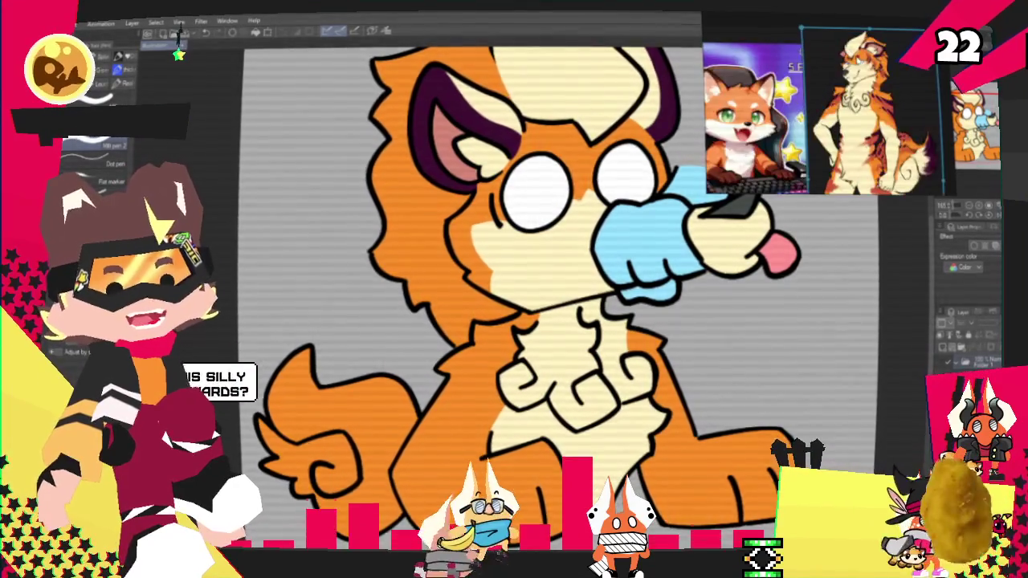
pyautogui.scroll(2, 873, 90)
pyautogui.scroll(-3, 868, 112)
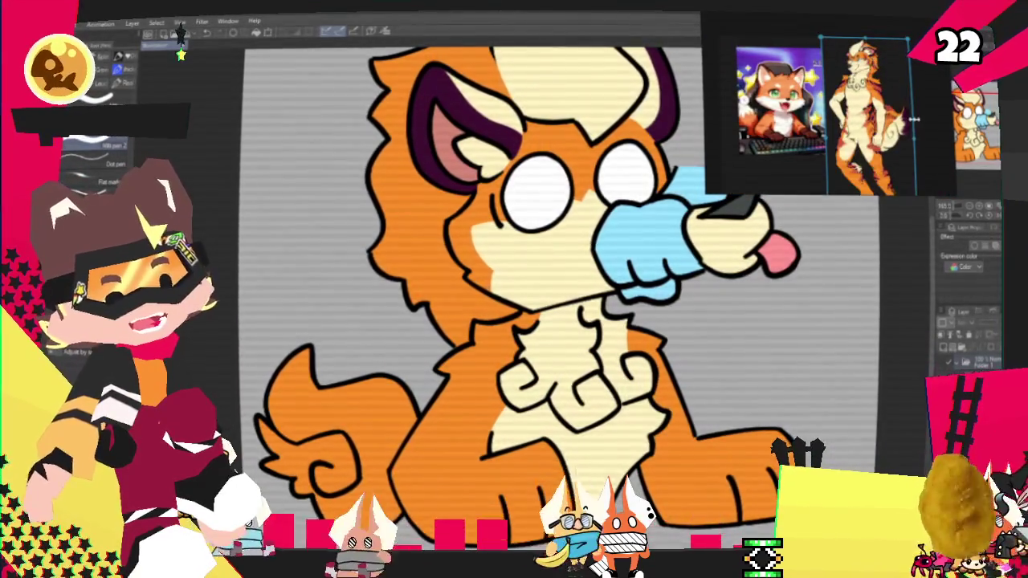
pyautogui.scroll(2, 913, 119)
pyautogui.scroll(2, 914, 119)
pyautogui.scroll(-2, 914, 119)
pyautogui.scroll(2, 914, 118)
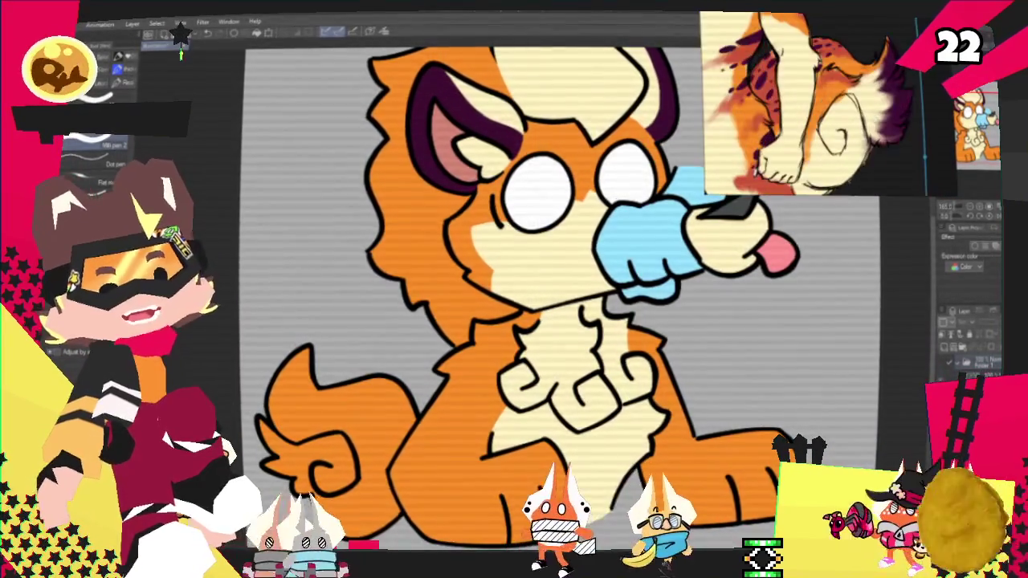
pyautogui.scroll(-2, 468, 446)
pyautogui.scroll(2, 468, 447)
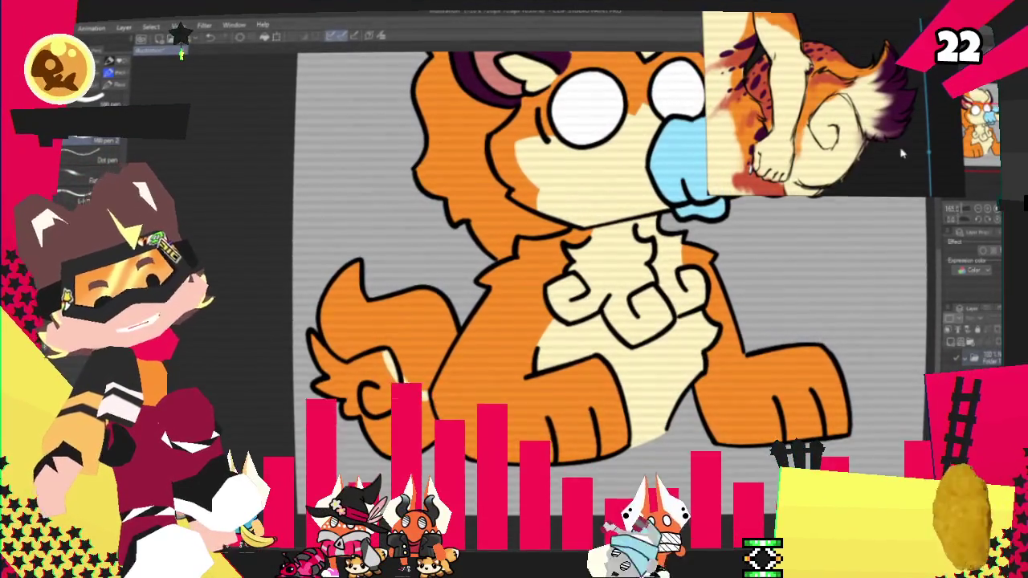
# Step: Outline the tail tip in cream and fill the enclosed area cream
pyautogui.moveTo(323, 298); pyautogui.dragTo(377, 361)
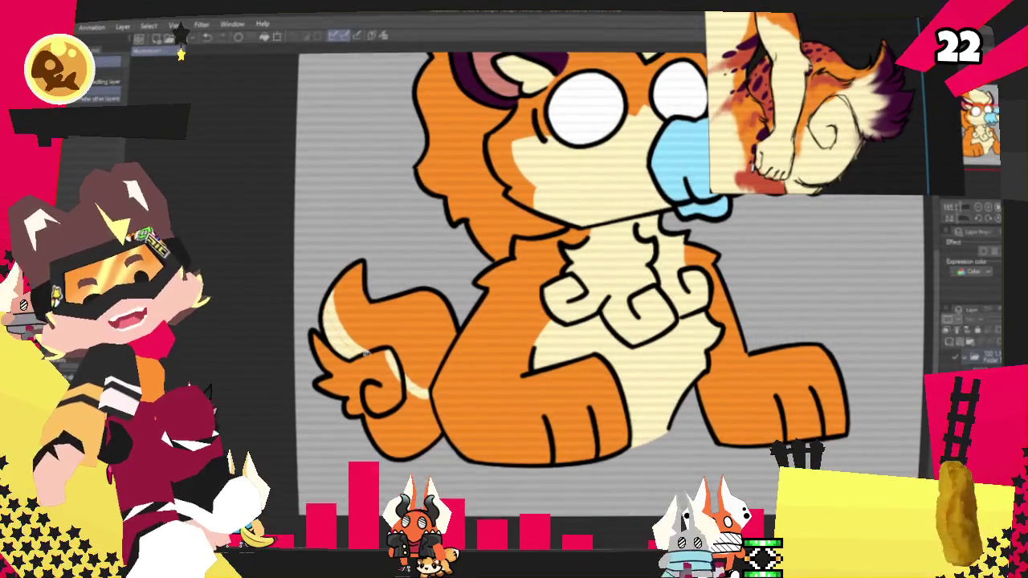
pyautogui.click(346, 369)
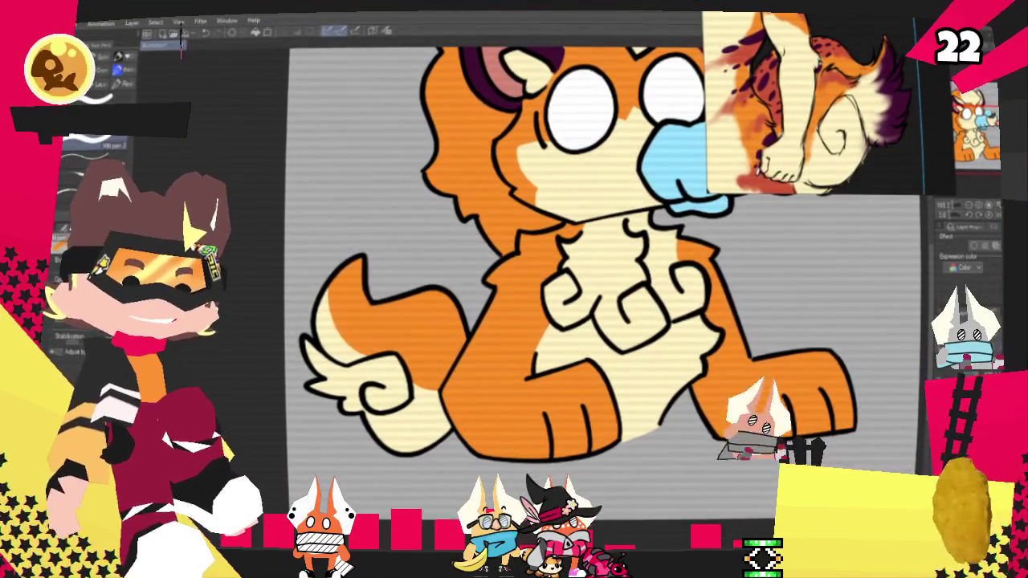
# Step: Zoom around the canvas and reference window to inspect the black lineart behind the keyboard
pyautogui.scroll(-2, 510, 318)
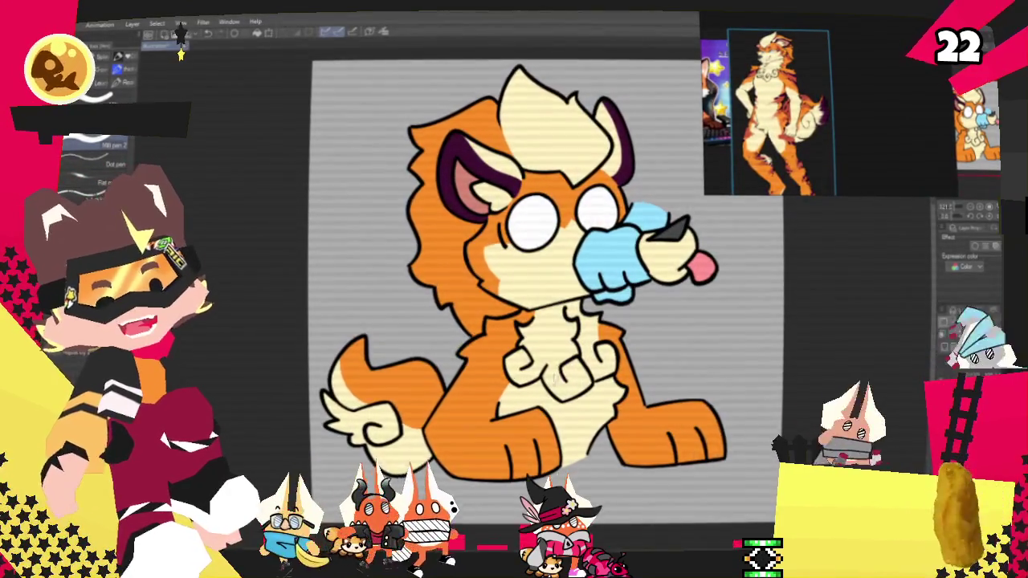
pyautogui.scroll(2, 527, 399)
pyautogui.scroll(1, 527, 399)
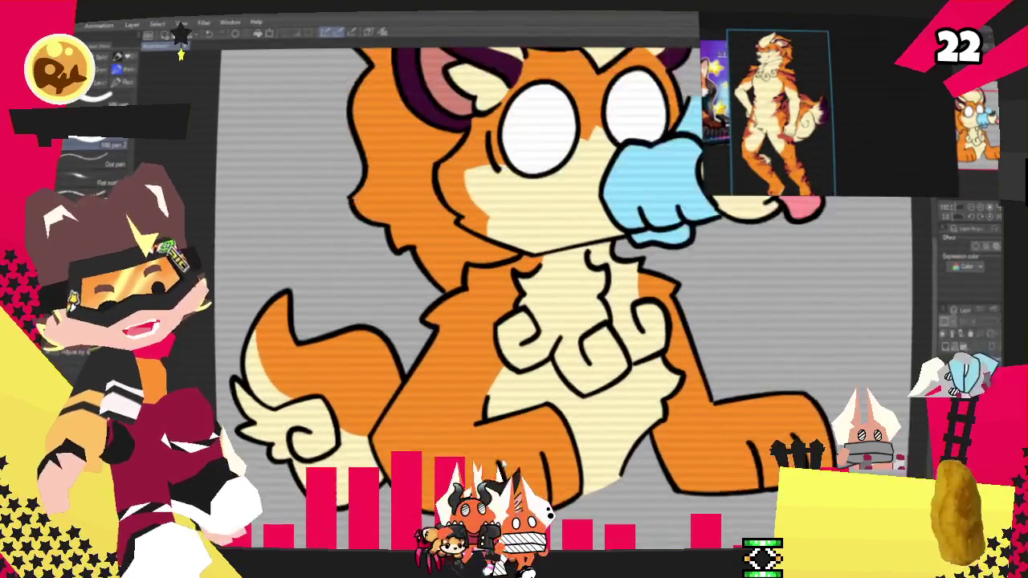
pyautogui.scroll(1, 527, 399)
pyautogui.scroll(1, 527, 399)
pyautogui.scroll(2, 411, 501)
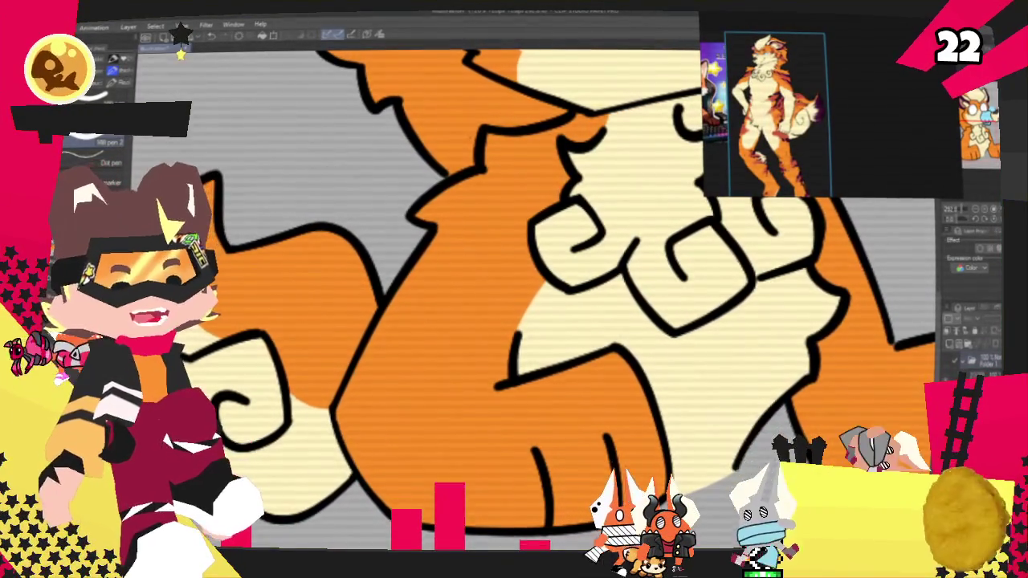
pyautogui.scroll(2, 497, 289)
pyautogui.scroll(4, 498, 290)
pyautogui.scroll(1, 498, 289)
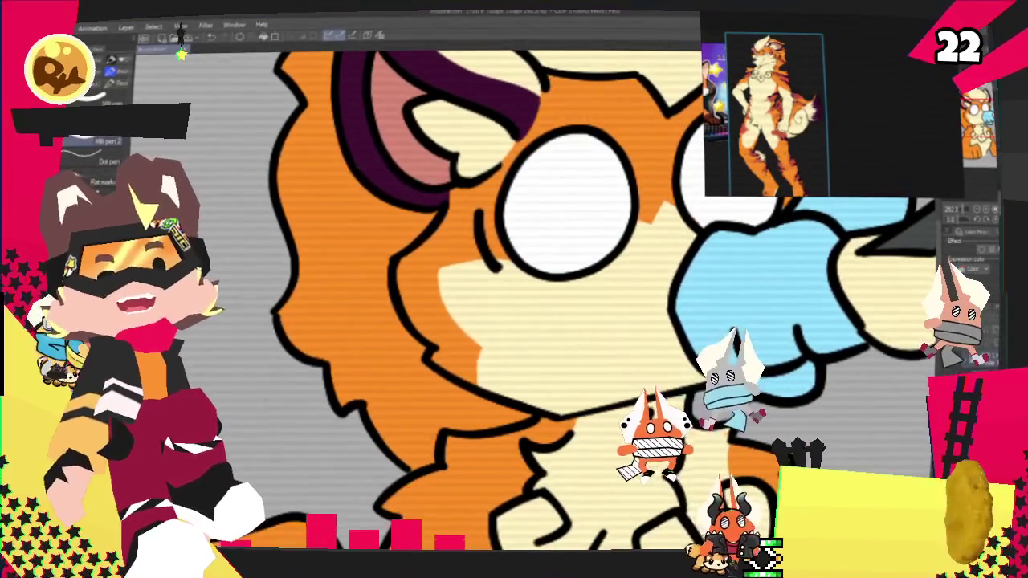
pyautogui.scroll(-1, 498, 289)
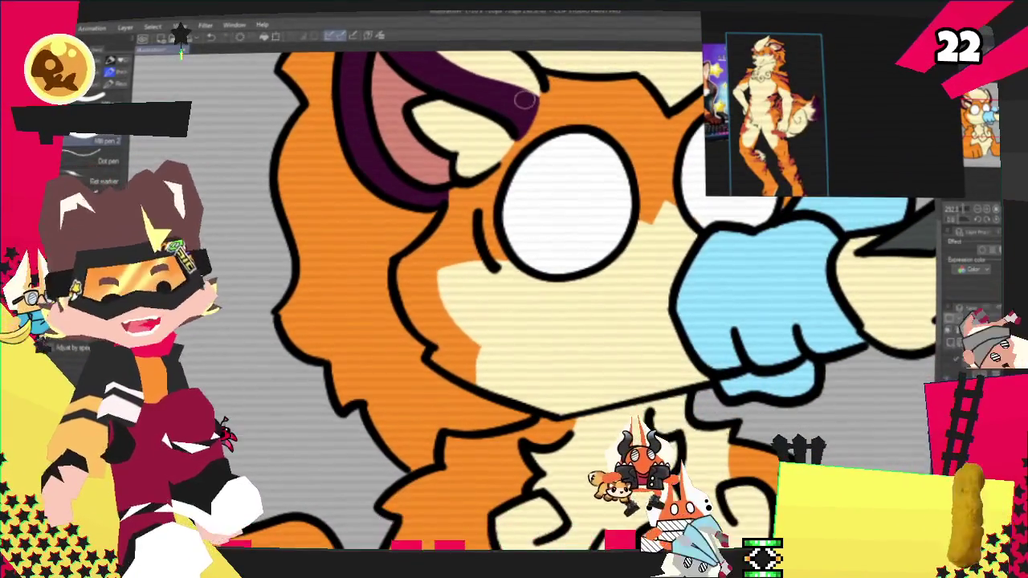
pyautogui.scroll(-1, 498, 289)
pyautogui.scroll(-2, 498, 289)
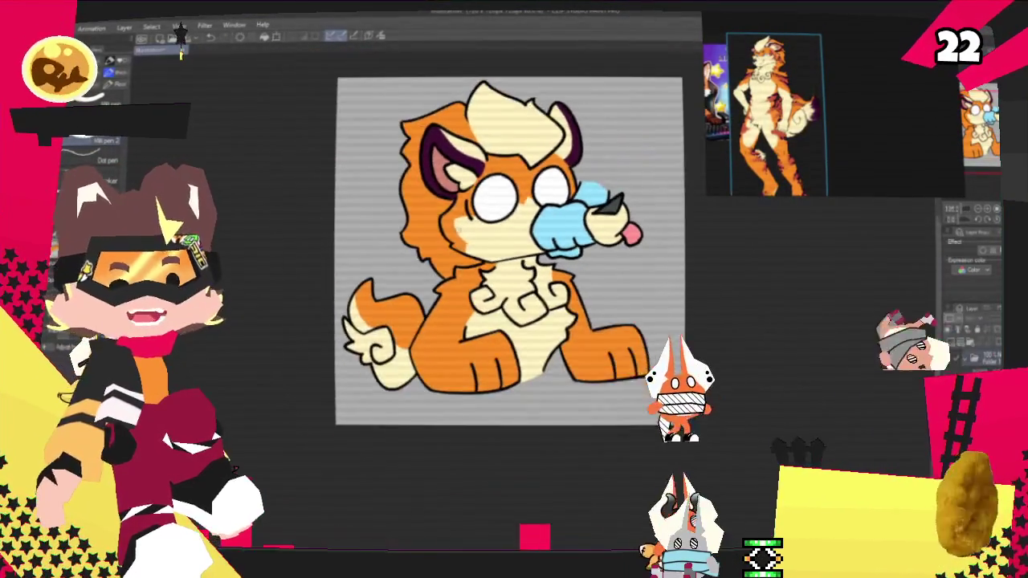
pyautogui.scroll(1, 498, 289)
pyautogui.scroll(1, 498, 289)
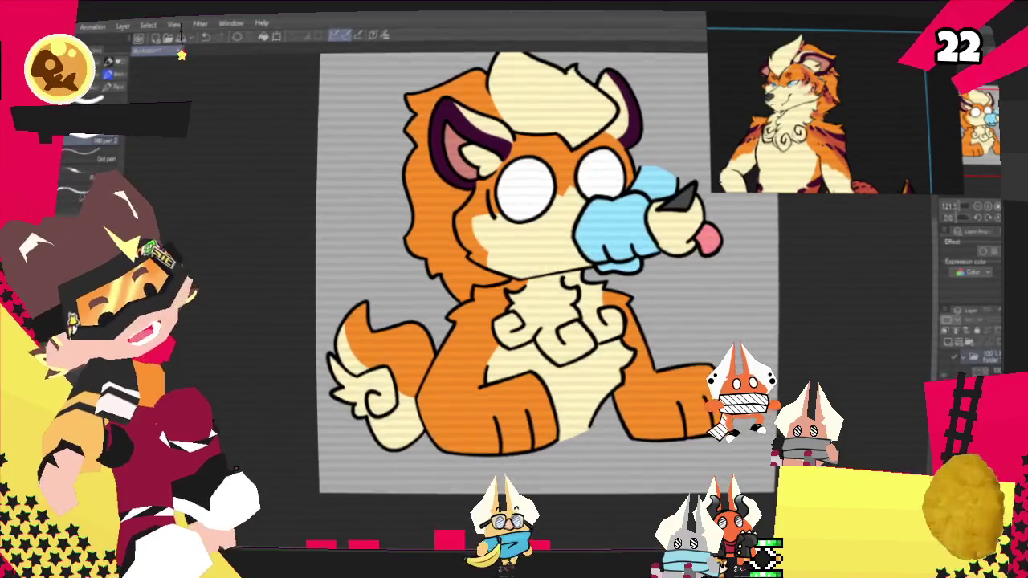
pyautogui.hotkey('ctrl', '+')
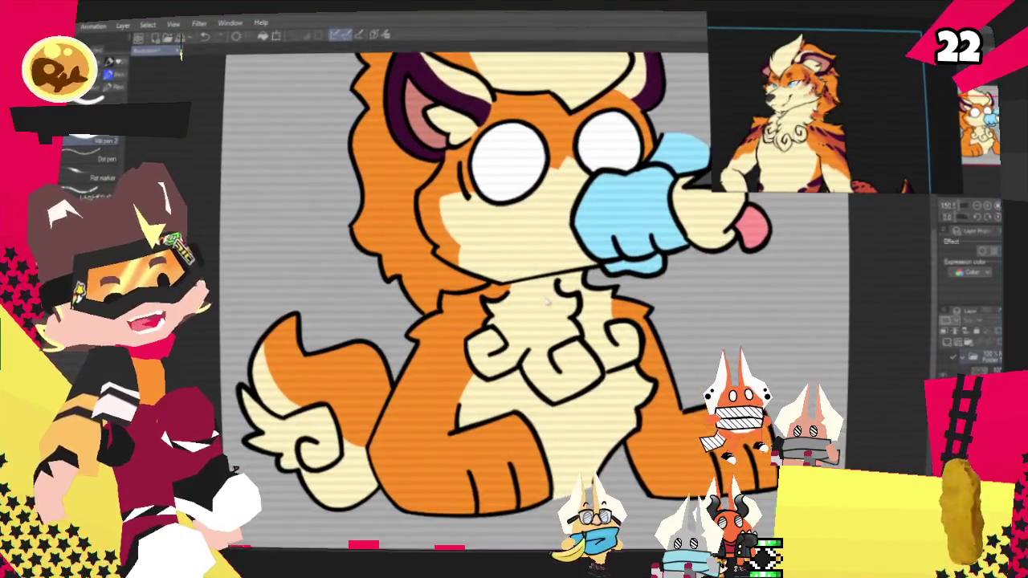
pyautogui.scroll(3, 827, 142)
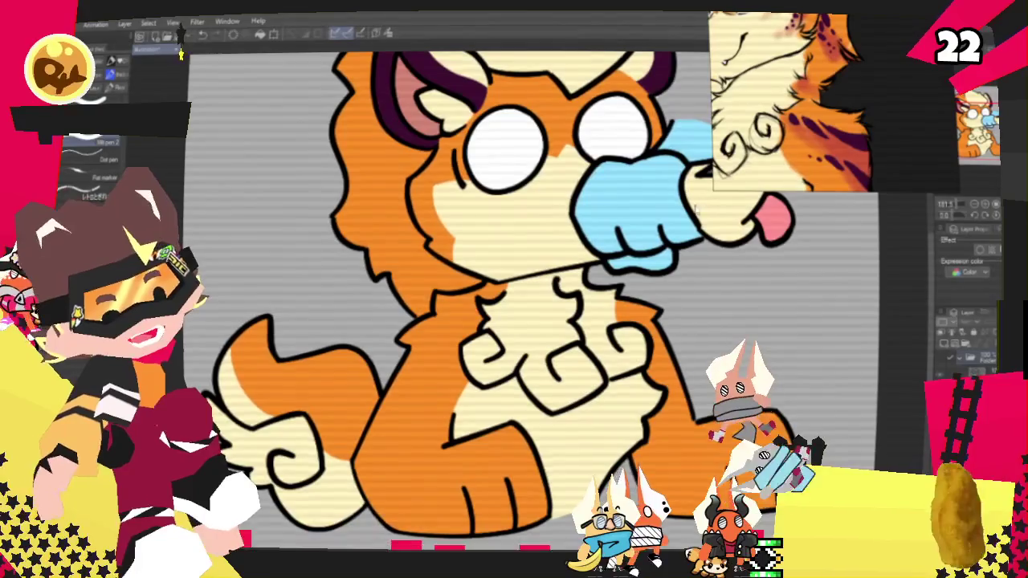
pyautogui.scroll(-2, 726, 215)
pyautogui.scroll(-3, 792, 103)
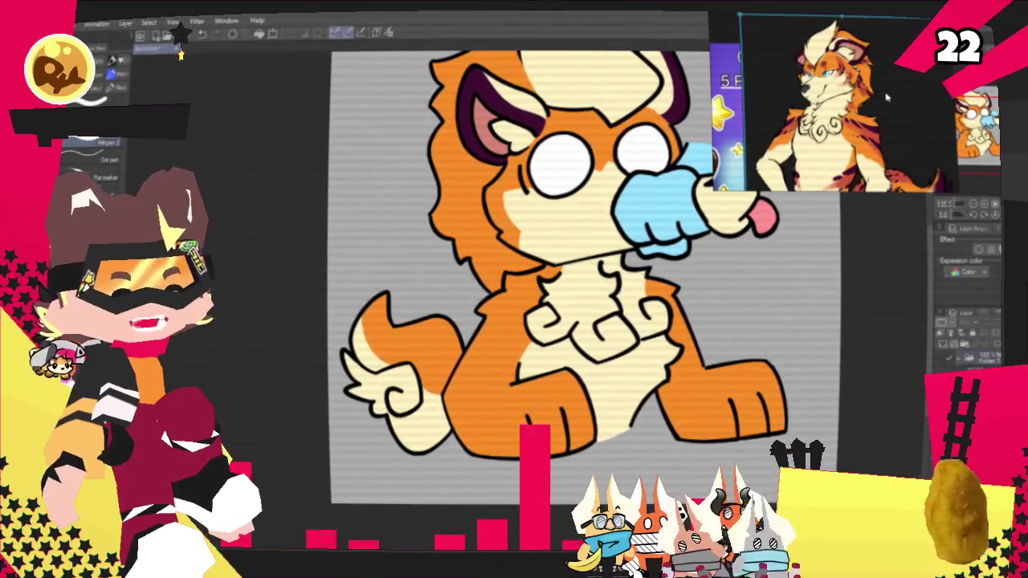
pyautogui.scroll(2, 791, 103)
pyautogui.scroll(-1, 692, 261)
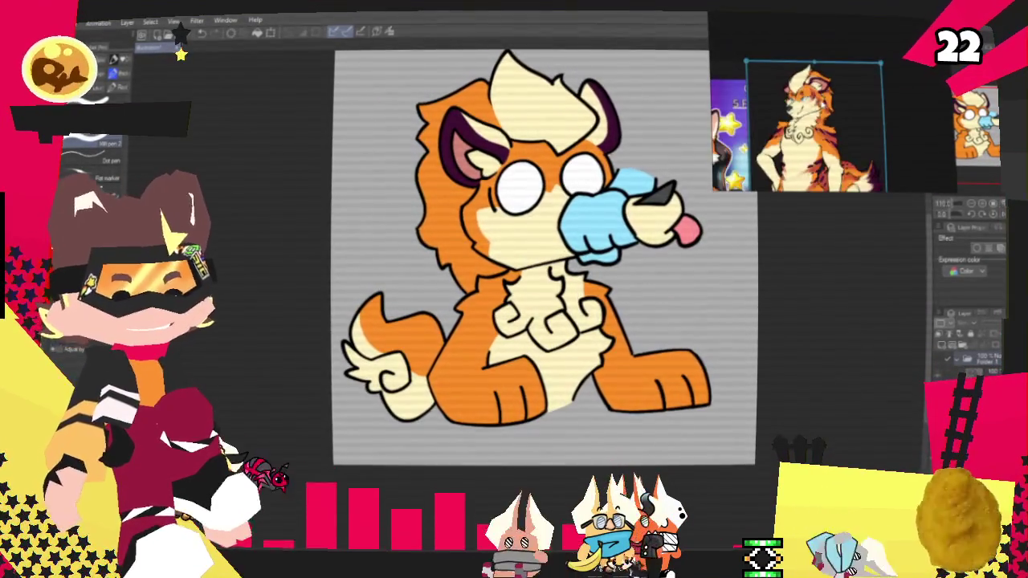
pyautogui.scroll(1, 599, 385)
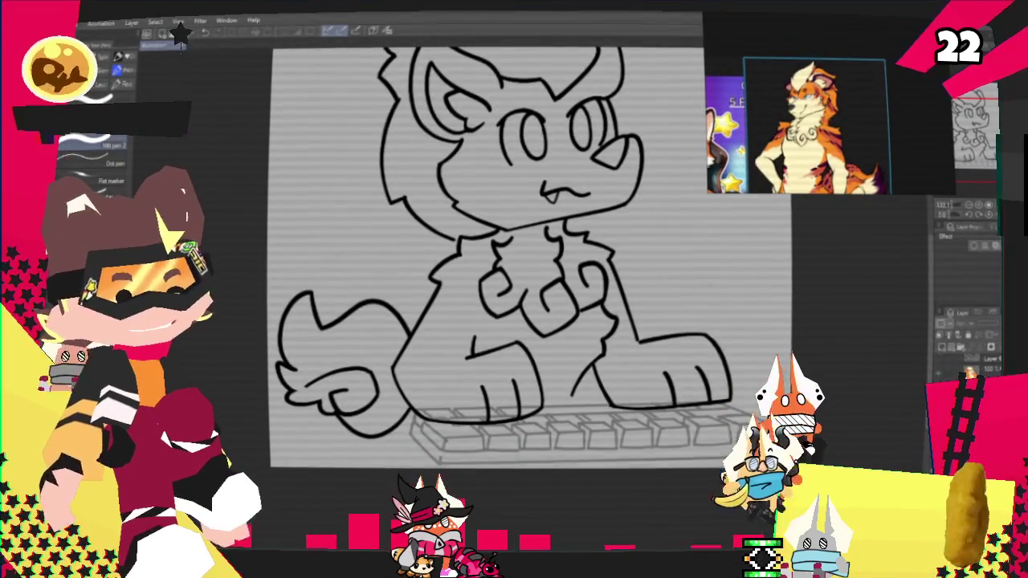
# Step: Toggle the sketch layer's visibility and purple tint, then select another layer
pyautogui.click(961, 345)
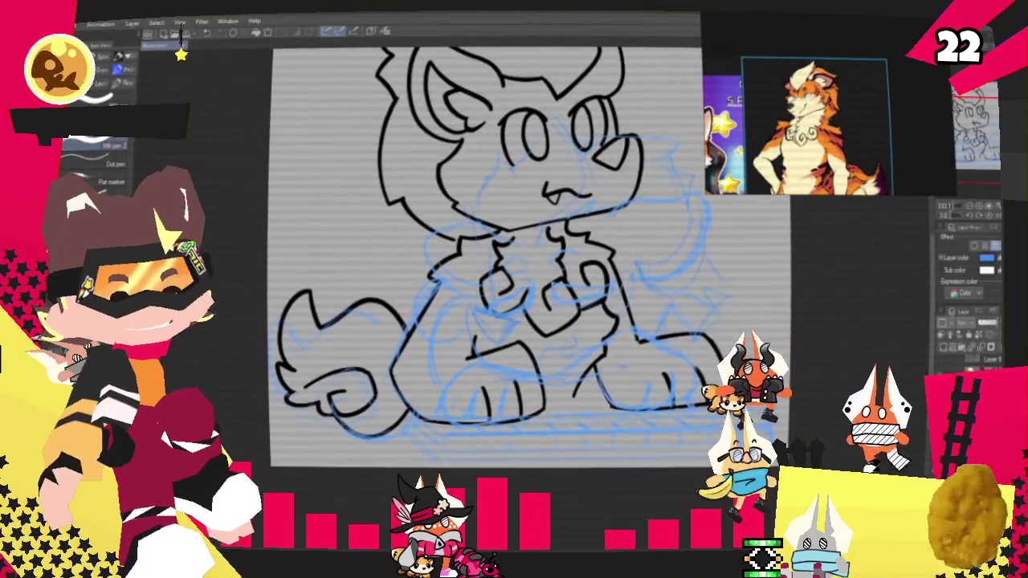
pyautogui.click(961, 345)
pyautogui.click(962, 345)
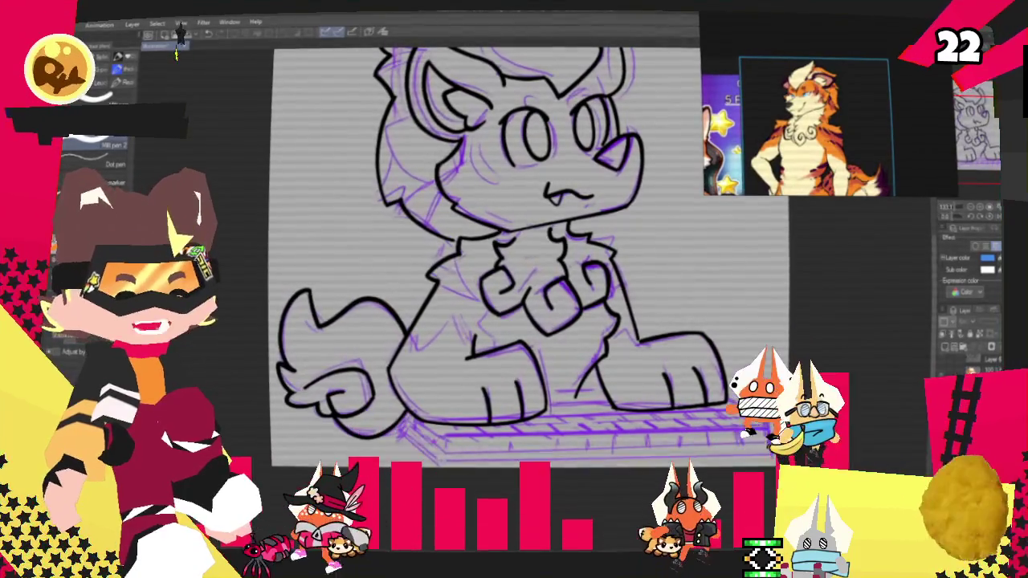
pyautogui.click(976, 321)
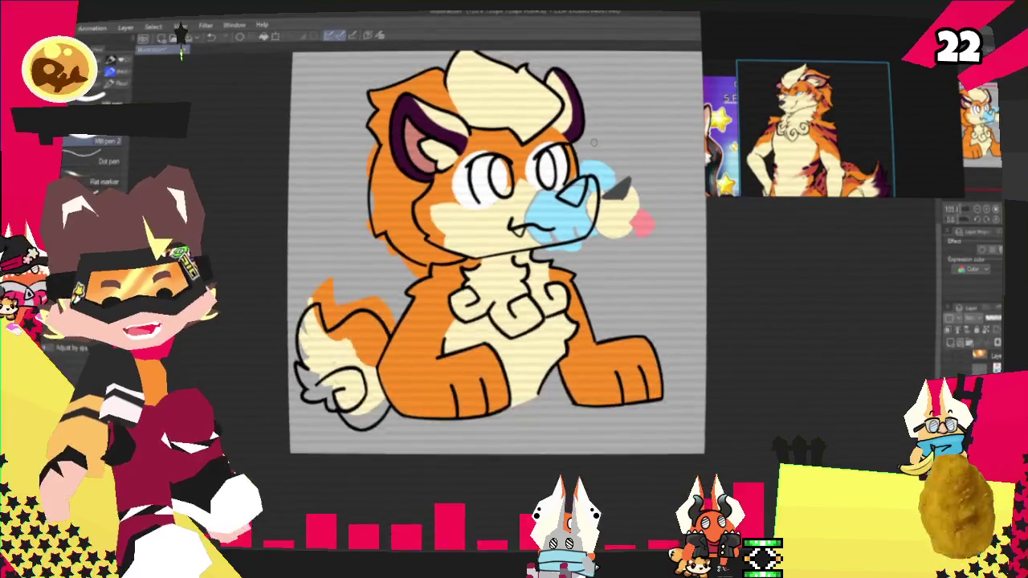
# Step: Zoom in on the face and erase the light-blue and grey patches right of the nose
pyautogui.hotkey('ctrl', '+')
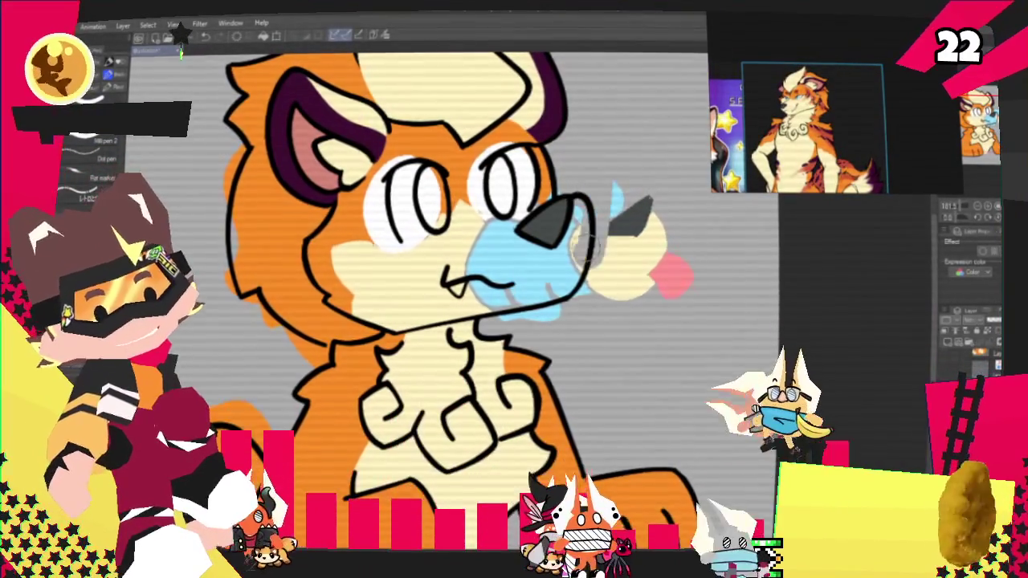
pyautogui.moveTo(576, 196); pyautogui.dragTo(615, 220)
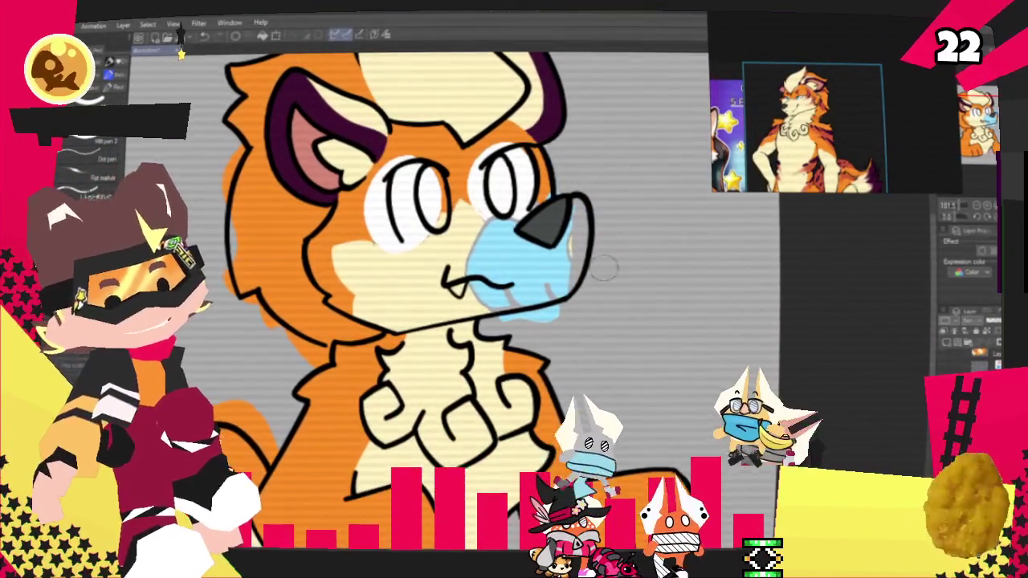
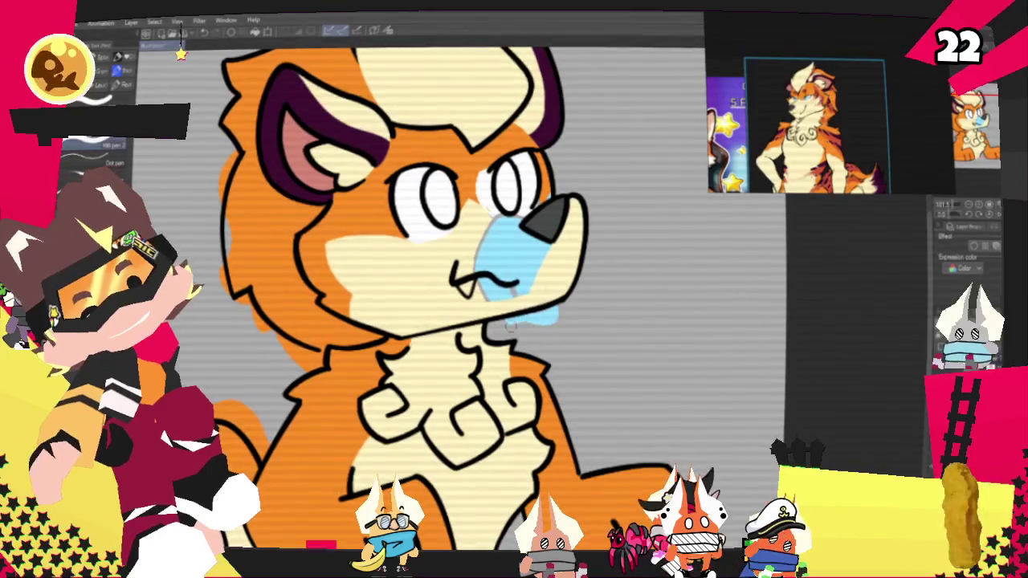
# Step: Try erasing the blue paint on the muzzle, undo it, and pan to the fox's left side
pyautogui.moveTo(554, 313); pyautogui.dragTo(514, 249)
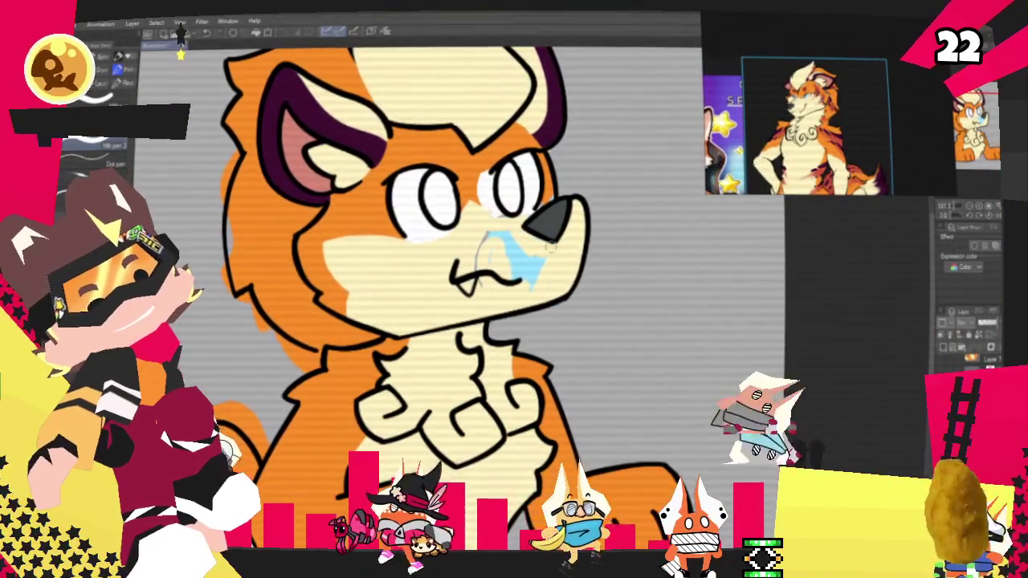
pyautogui.hotkey('ctrl', 'z')
pyautogui.hotkey('ctrl', 'z')
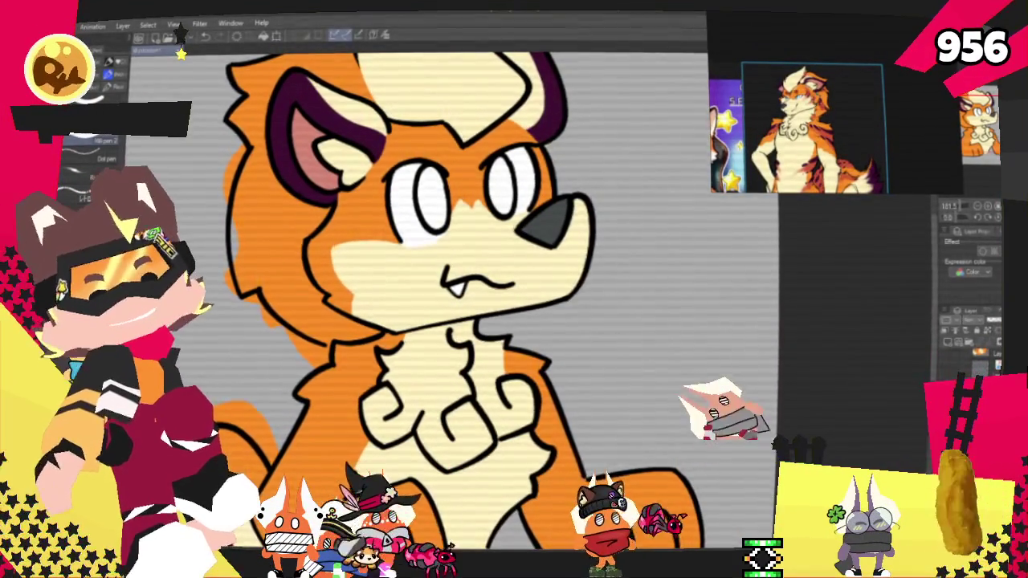
pyautogui.moveTo(840, 131); pyautogui.dragTo(882, 181)
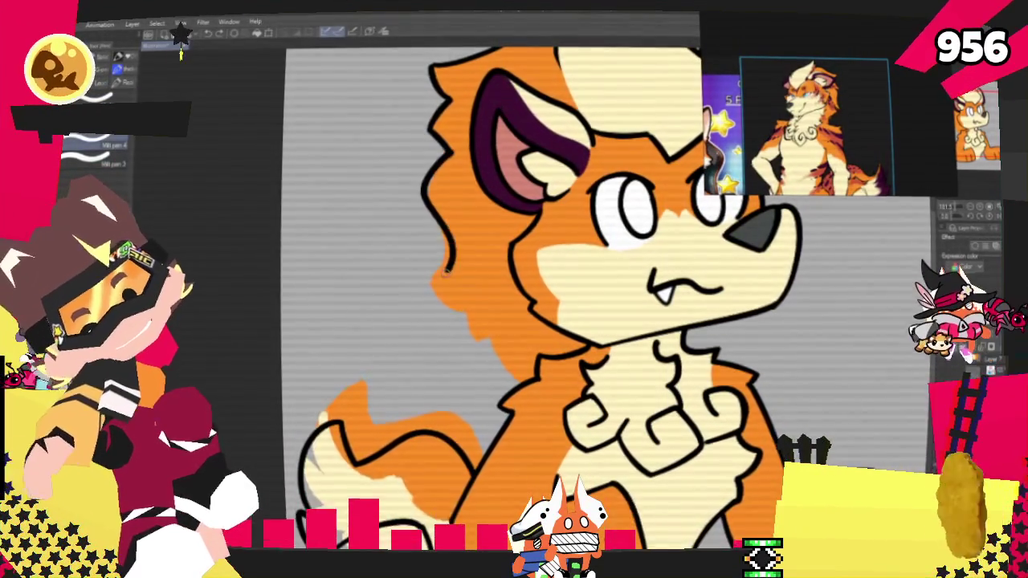
# Step: Draw black outline strokes down the left edge of the fox's head, undoing the last stroke
pyautogui.moveTo(455, 173); pyautogui.dragTo(441, 249)
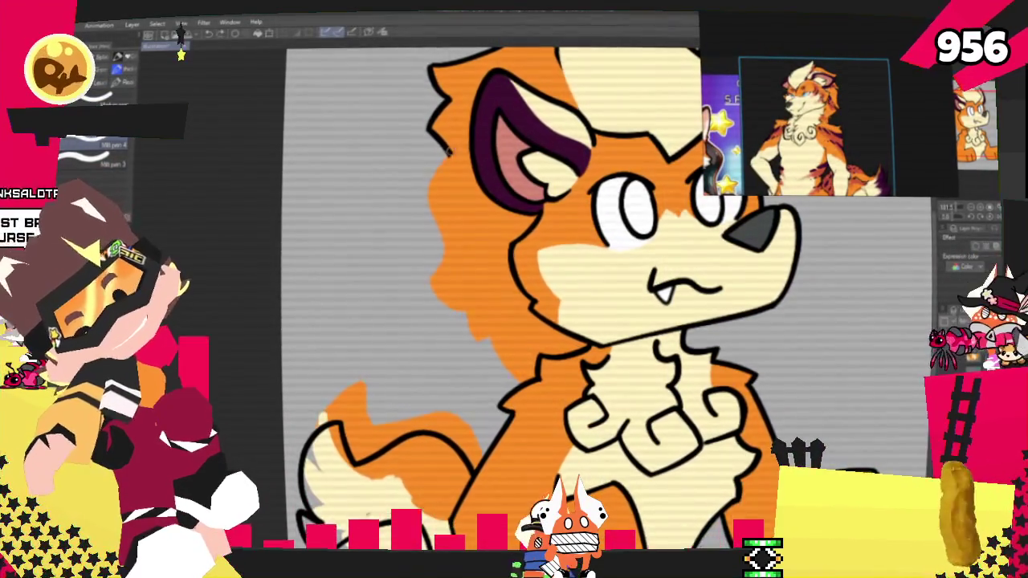
pyautogui.moveTo(440, 249)
pyautogui.mouseDown()
pyautogui.moveTo(438, 299)
pyautogui.moveTo(512, 349)
pyautogui.mouseUp()
pyautogui.hotkey('ctrl', 'z')
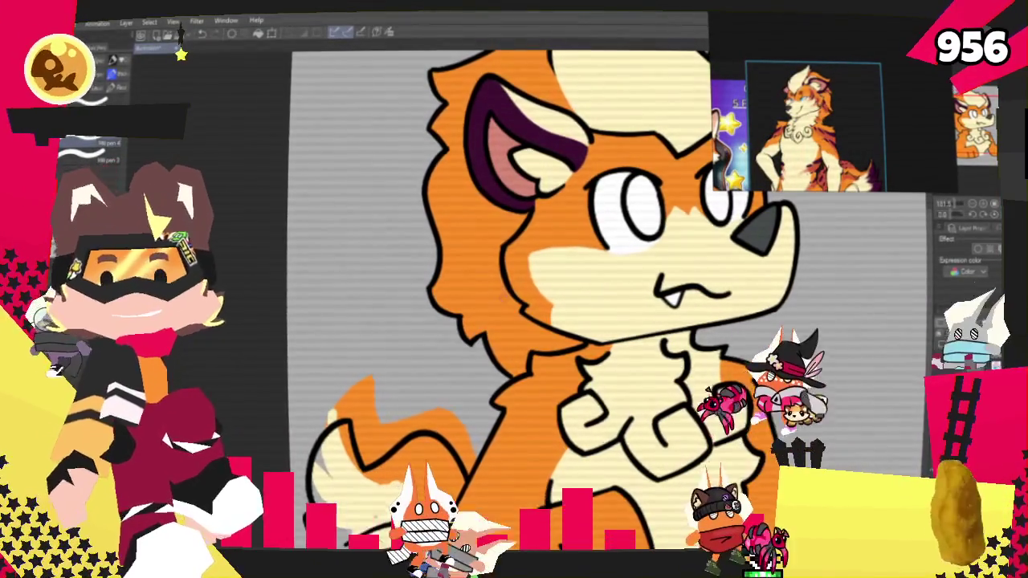
# Step: Scroll down and left until the fox's chest, front legs and tail are visible
pyautogui.scroll(-1, 498, 297)
pyautogui.scroll(-3, 498, 297)
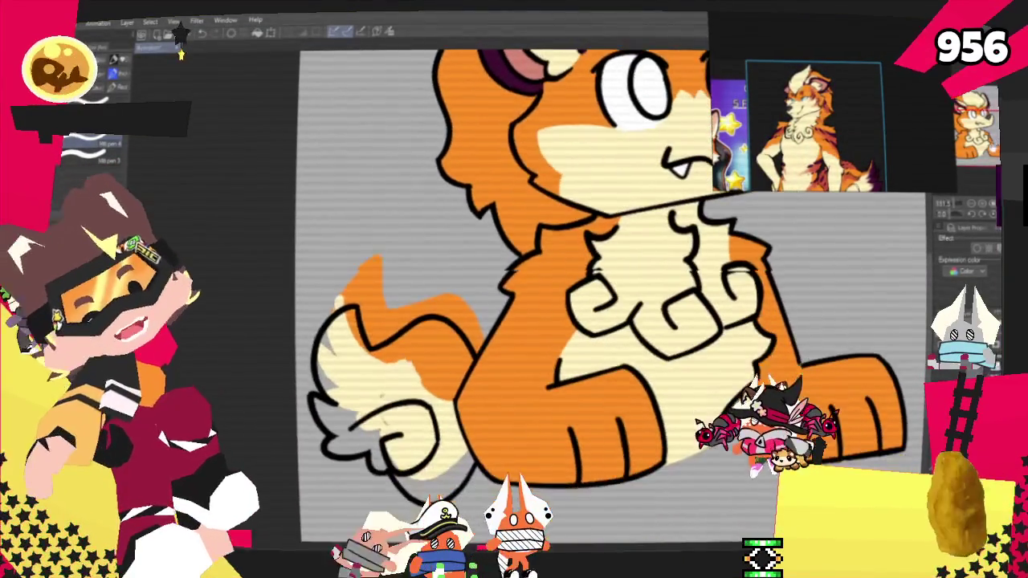
pyautogui.scroll(-1, 498, 297)
pyautogui.hscroll(-1, 611, 297)
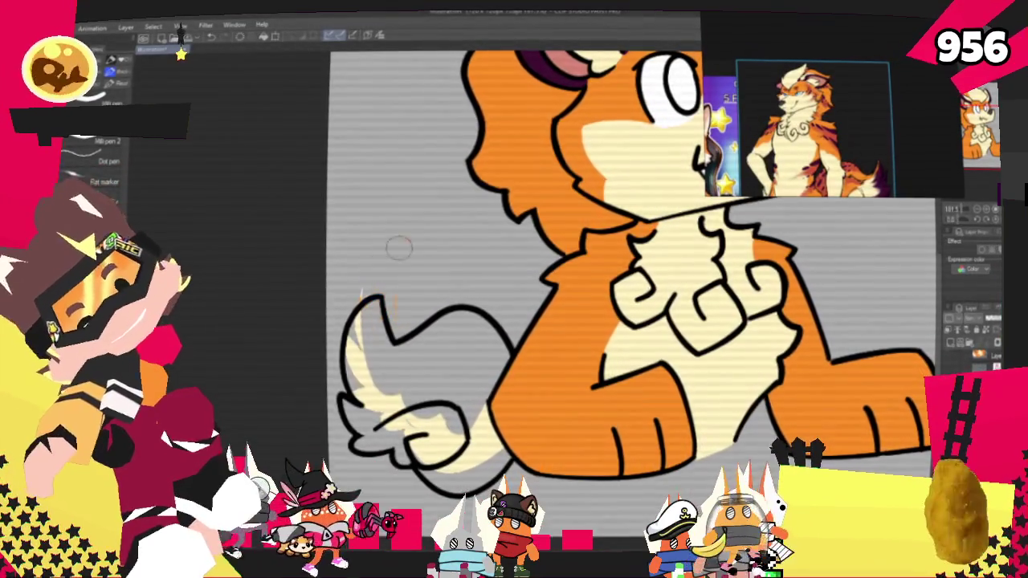
# Step: Undo the earlier tail colouring and fill the empty tail outline with orange
pyautogui.hotkey('ctrl', 'z')
pyautogui.hotkey('ctrl', 'z')
pyautogui.hotkey('ctrl', 'z')
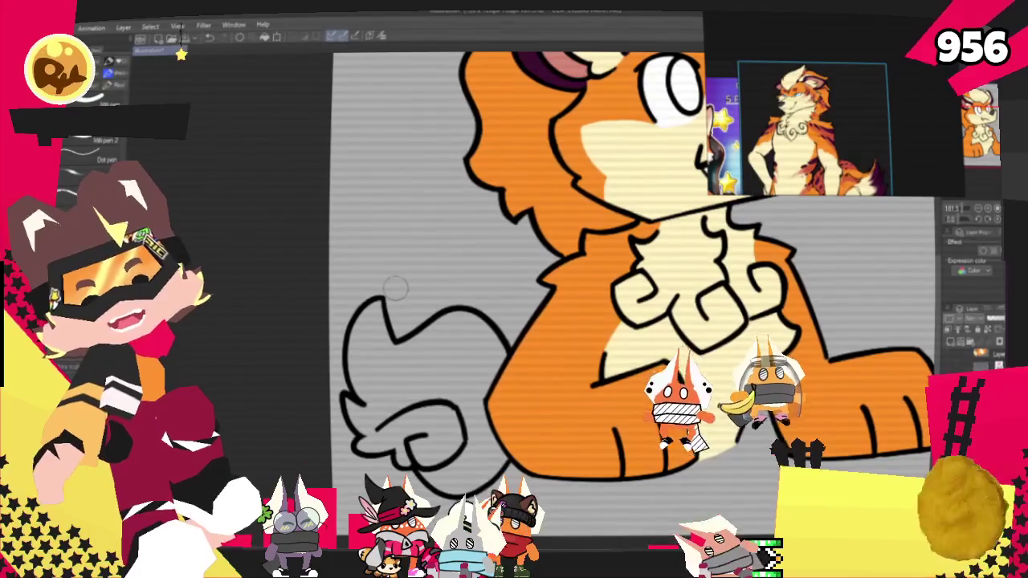
pyautogui.click(414, 374)
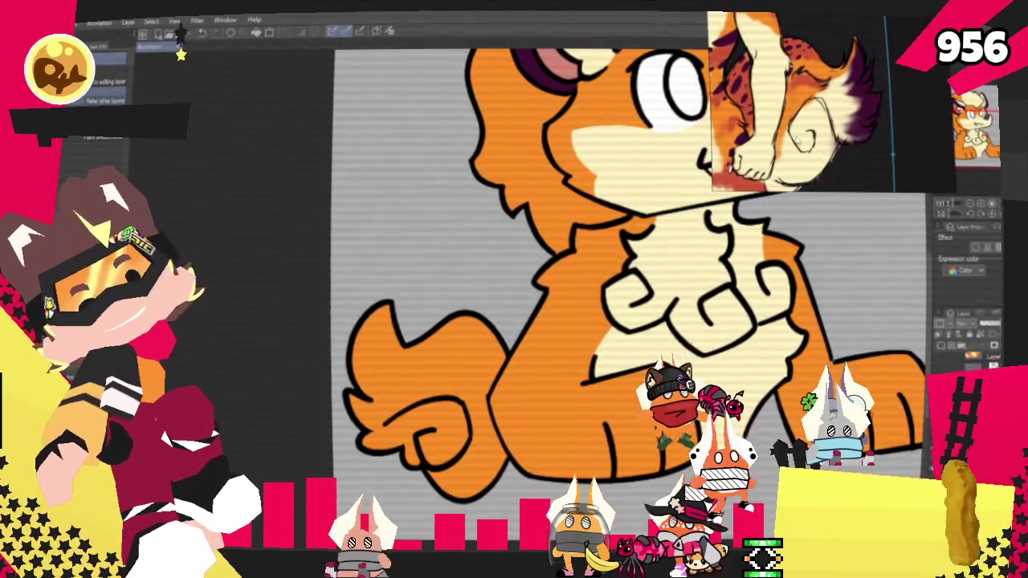
# Step: Paint a cream pen stroke across the lower tail tufts, then fit the whole drawing in view
pyautogui.press('p')
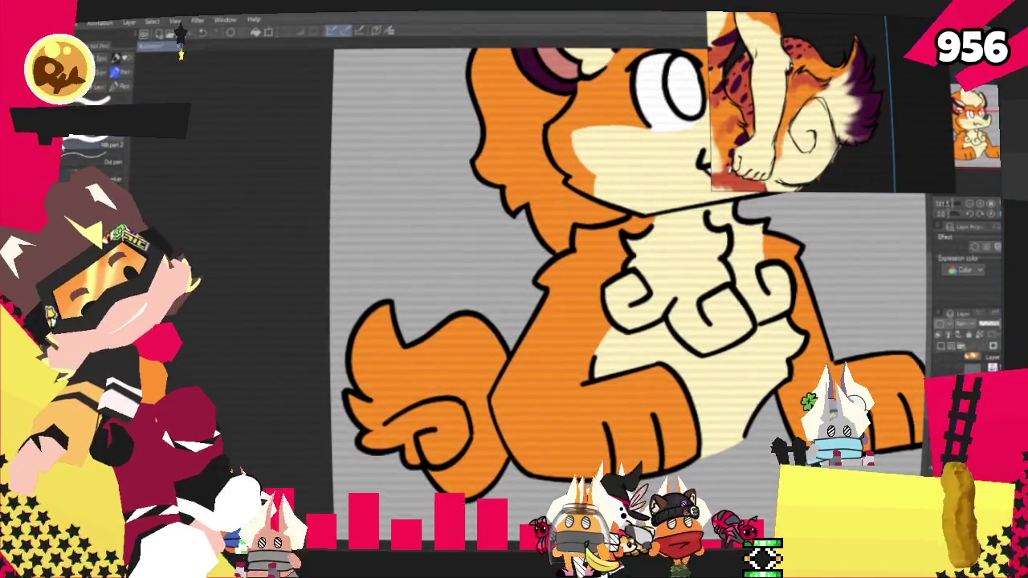
pyautogui.press('g')
pyautogui.press('p')
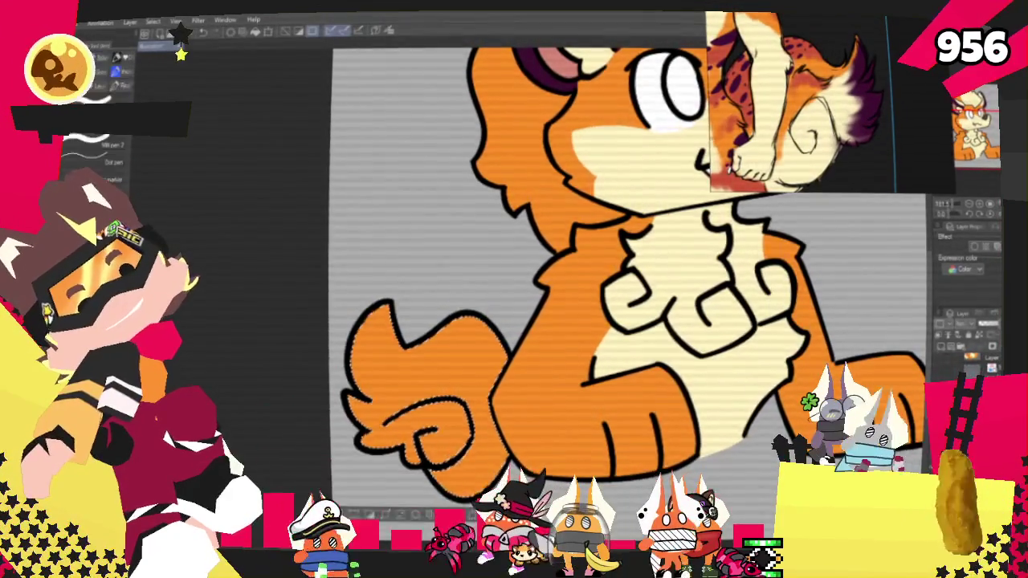
pyautogui.moveTo(353, 401); pyautogui.dragTo(443, 420)
pyautogui.hotkey('ctrl', 'z')
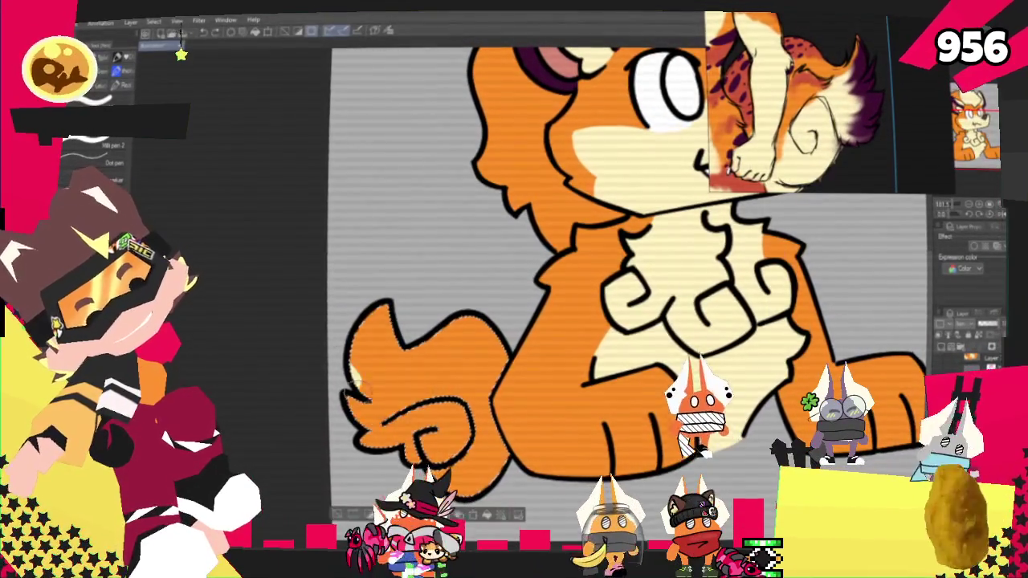
pyautogui.hotkey('ctrl', 'y')
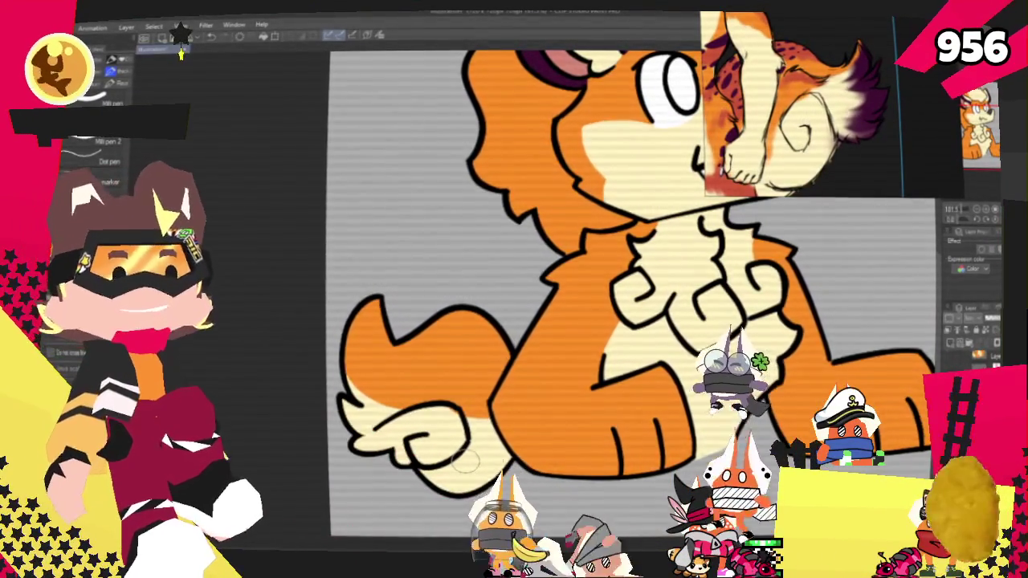
pyautogui.hotkey('ctrl', '0')
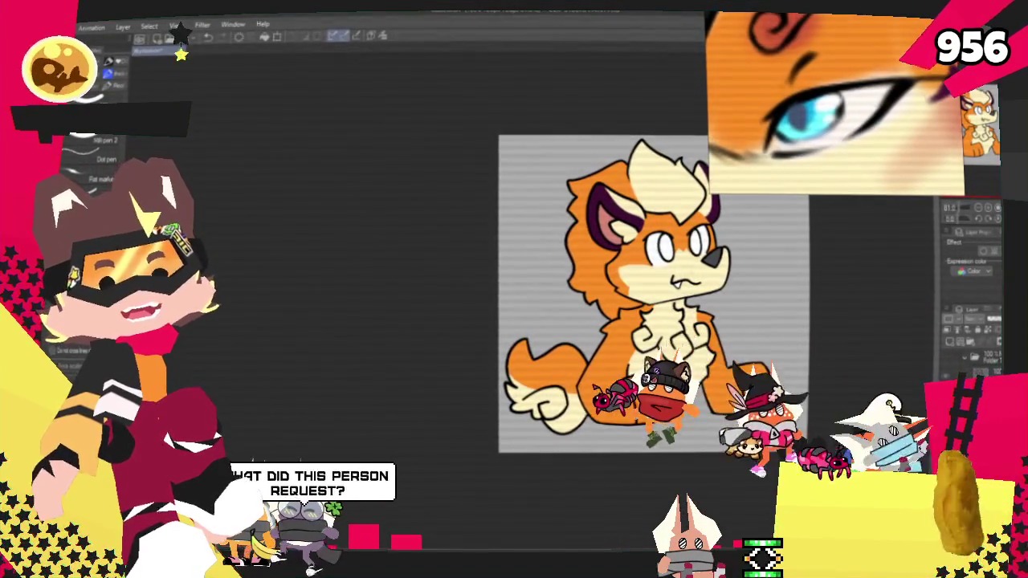
# Step: Paint cream over the orange on the fox's right leg, then zoom in closer
pyautogui.hotkey('ctrl', '-')
pyautogui.hotkey('ctrl', '+')
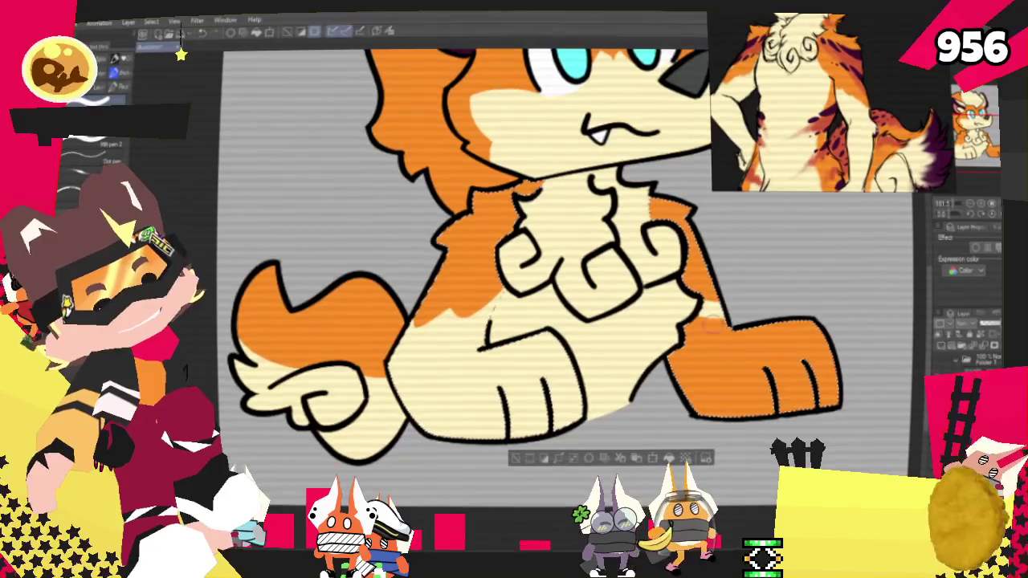
pyautogui.moveTo(700, 337); pyautogui.dragTo(675, 395)
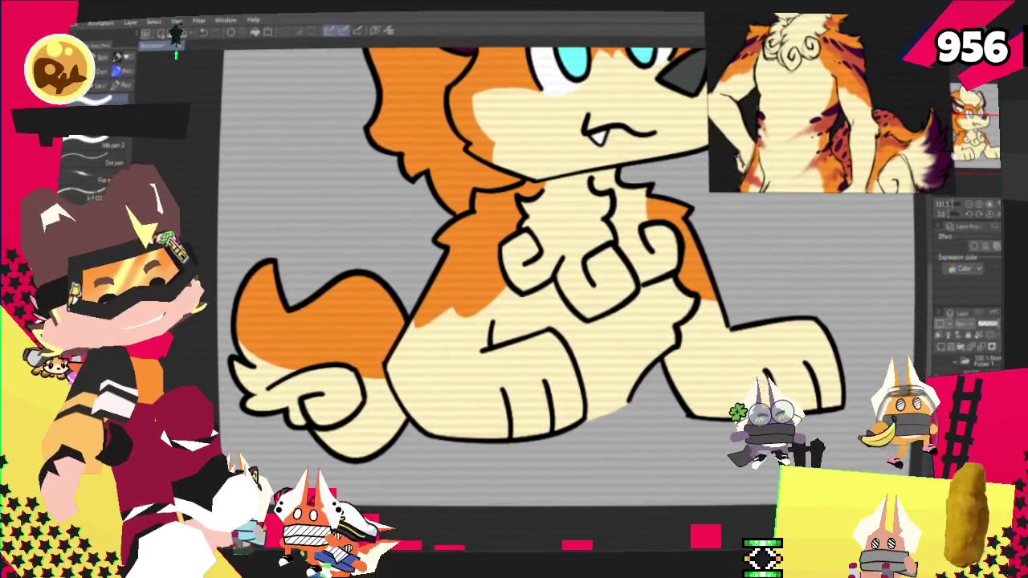
pyautogui.hotkey('ctrl', '=')
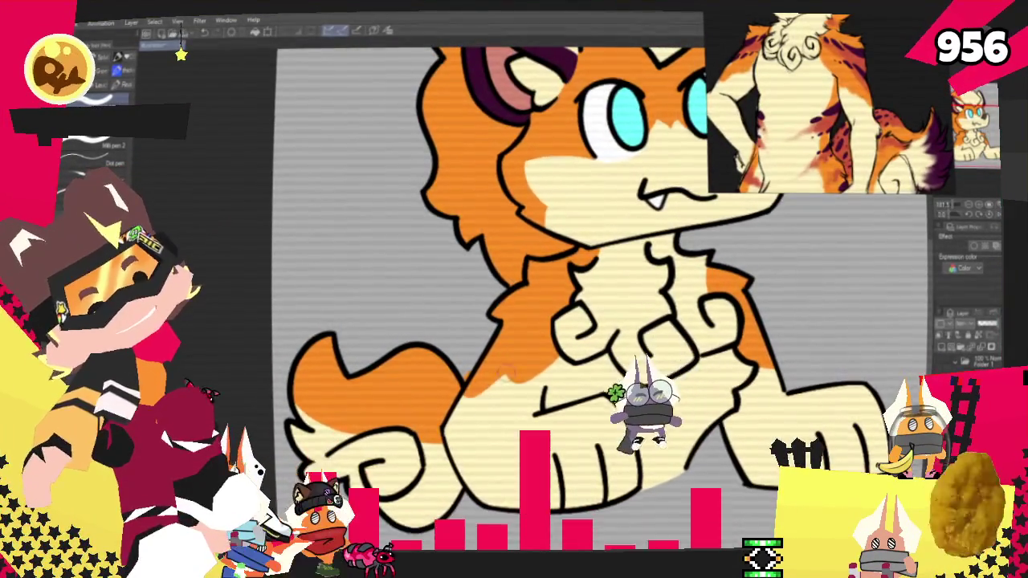